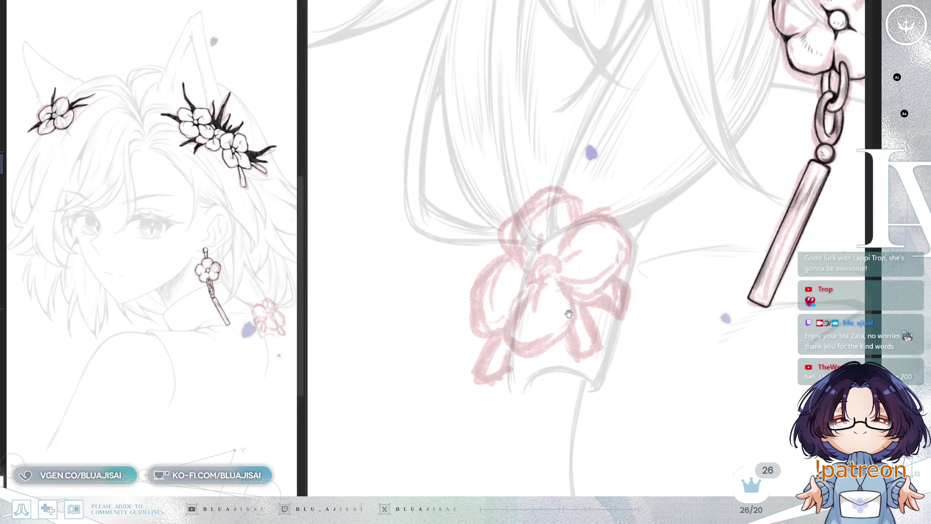
pyautogui.scroll(1, 553, 299)
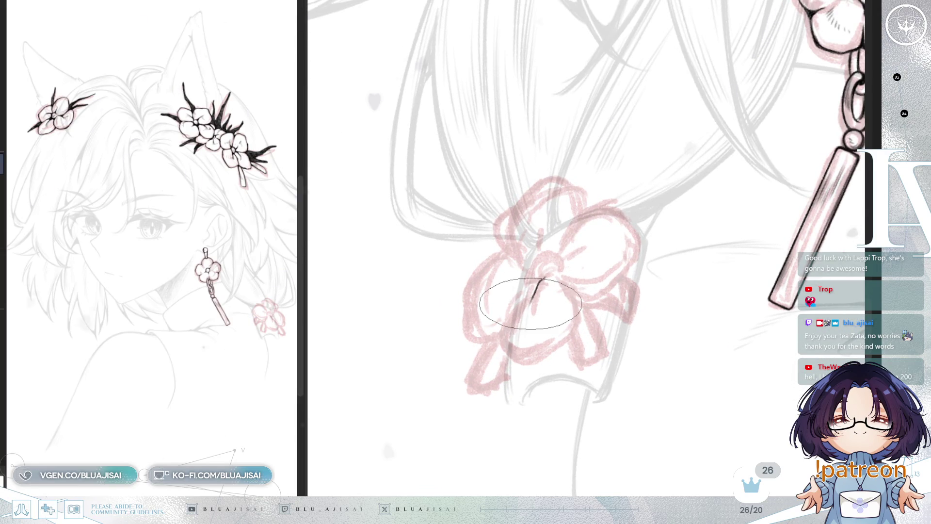
# - Ink the black outline of the hair-flower's lower petal and darken its top edge
pyautogui.moveTo(533, 295)
pyautogui.mouseDown()
pyautogui.moveTo(502, 335)
pyautogui.moveTo(513, 355)
pyautogui.moveTo(532, 357)
pyautogui.moveTo(571, 323)
pyautogui.mouseUp()
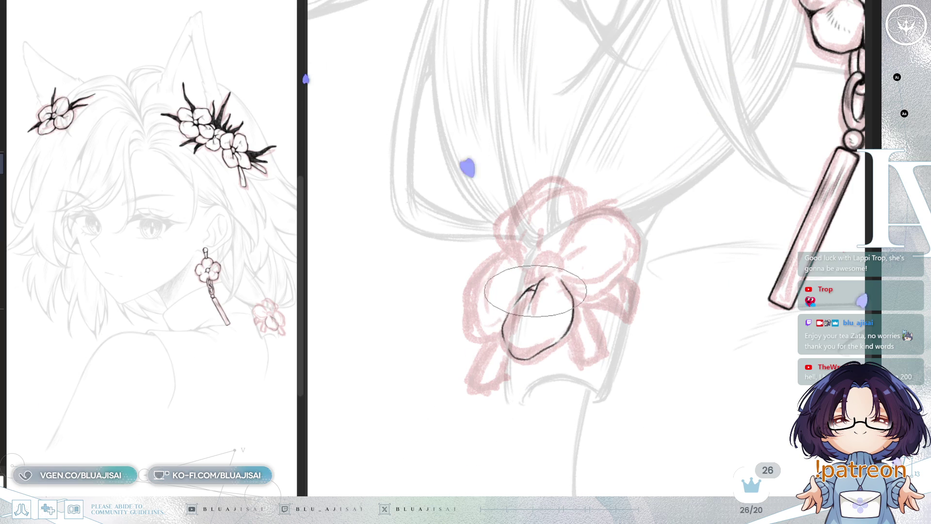
pyautogui.moveTo(525, 292)
pyautogui.mouseDown()
pyautogui.moveTo(535, 287)
pyautogui.moveTo(530, 316)
pyautogui.mouseUp()
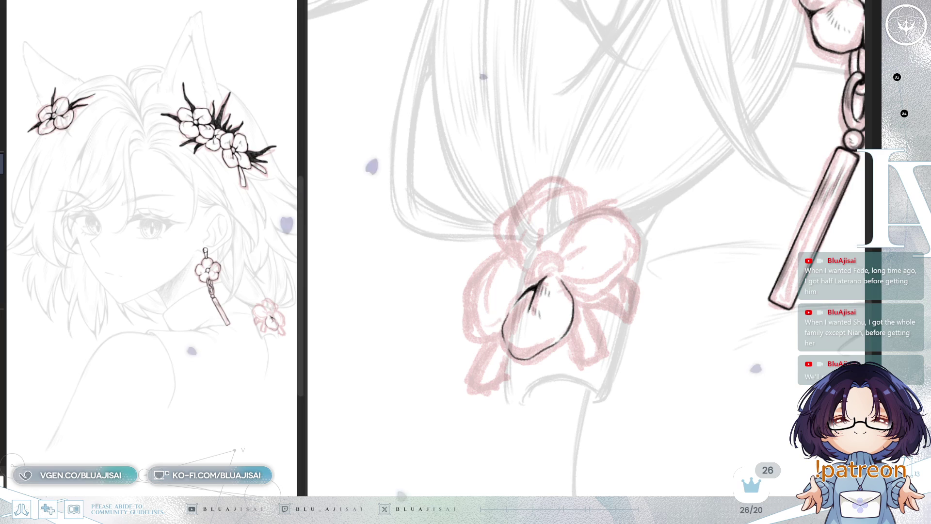
pyautogui.scroll(2, 529, 338)
pyautogui.scroll(2, 529, 338)
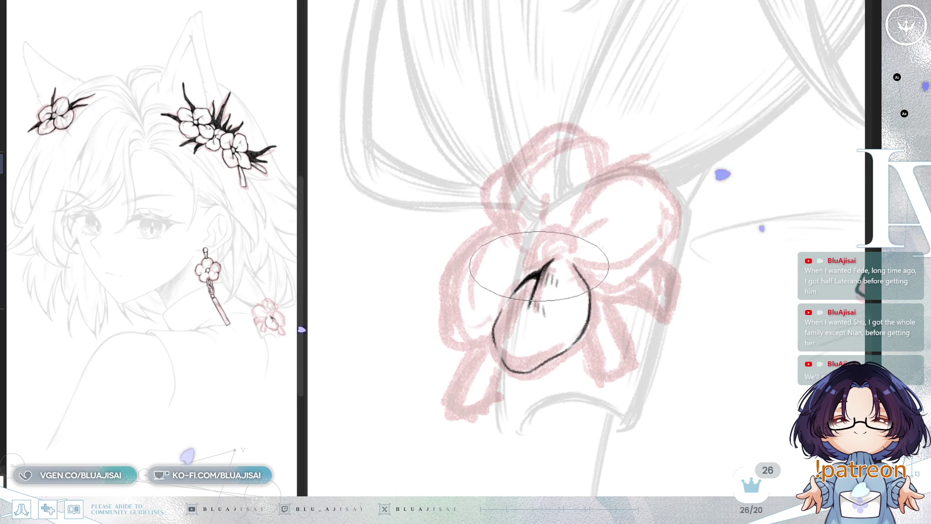
# - Ink the flower's small round centre and the left petal's curved and lower edges
pyautogui.moveTo(553, 263); pyautogui.dragTo(542, 262)
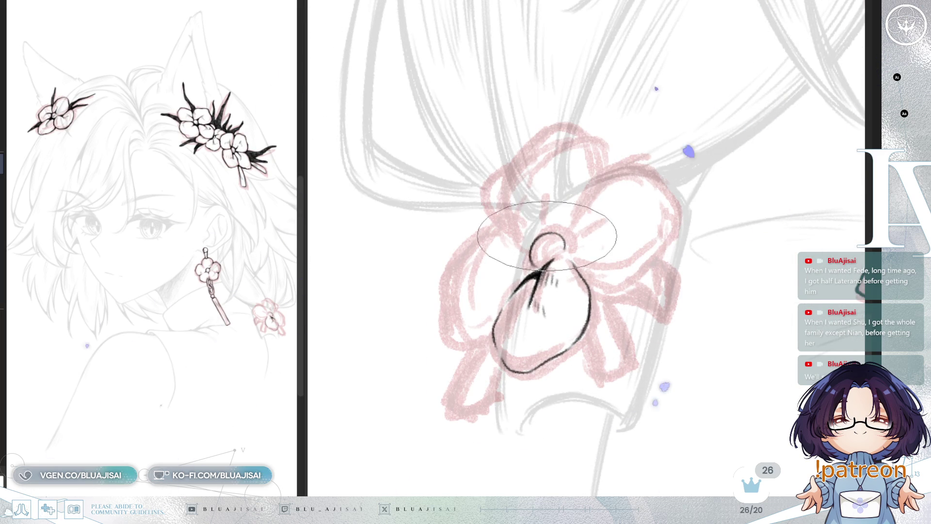
pyautogui.moveTo(542, 248); pyautogui.dragTo(541, 265)
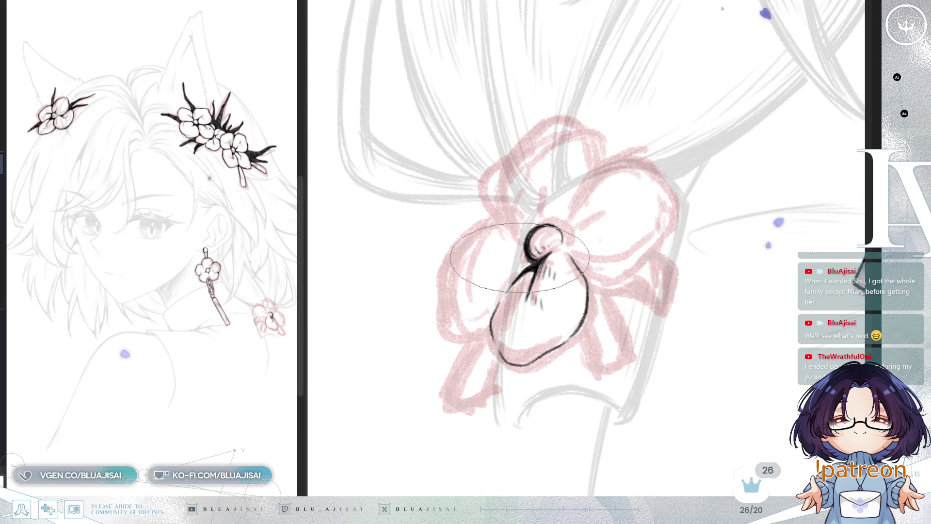
pyautogui.moveTo(526, 250)
pyautogui.mouseDown()
pyautogui.moveTo(470, 229)
pyautogui.moveTo(439, 280)
pyautogui.mouseUp()
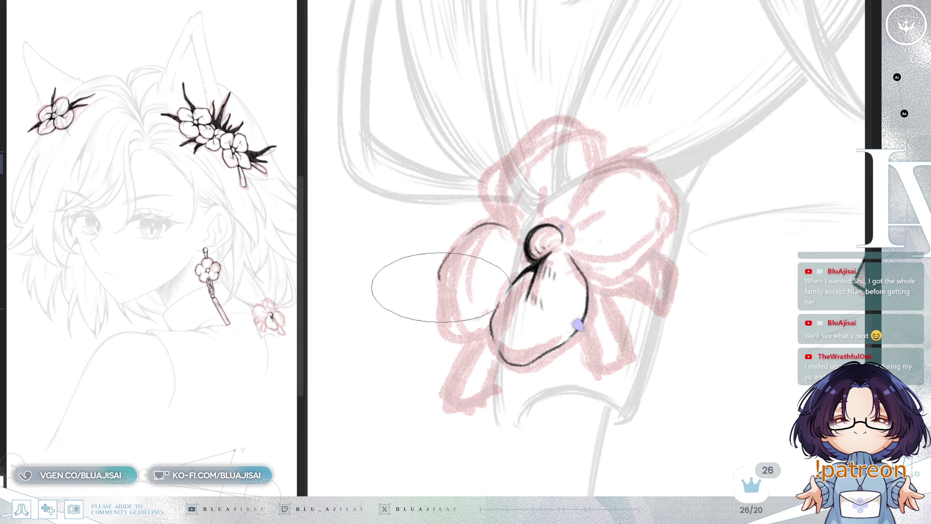
pyautogui.moveTo(443, 316); pyautogui.dragTo(486, 331)
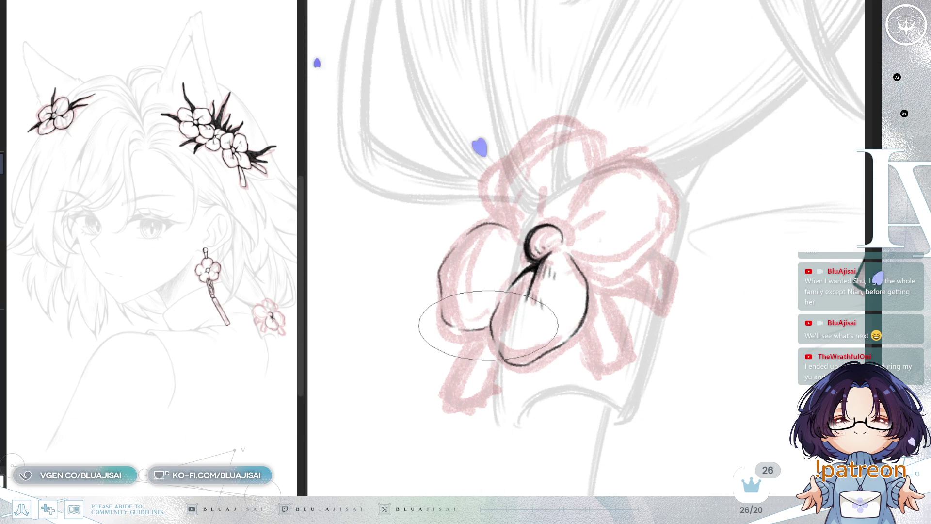
pyautogui.moveTo(459, 329); pyautogui.dragTo(491, 323)
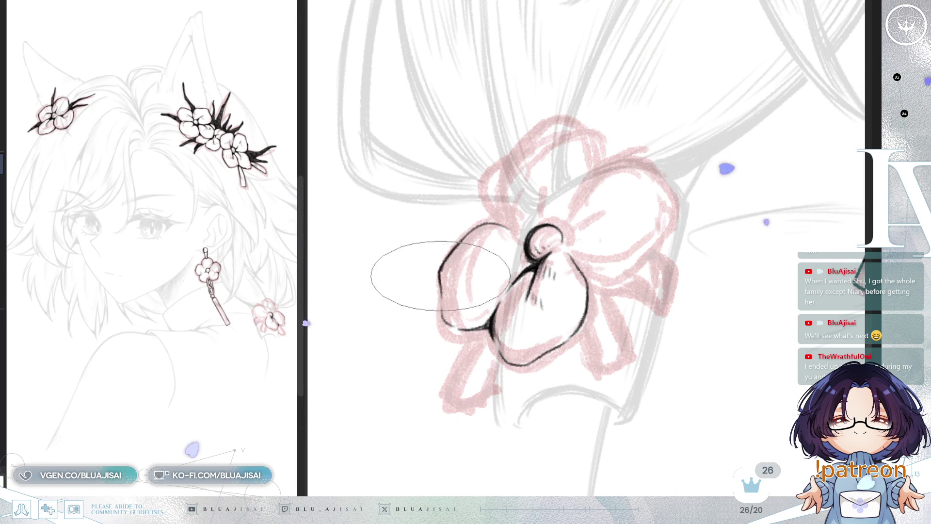
pyautogui.moveTo(441, 283); pyautogui.dragTo(488, 329)
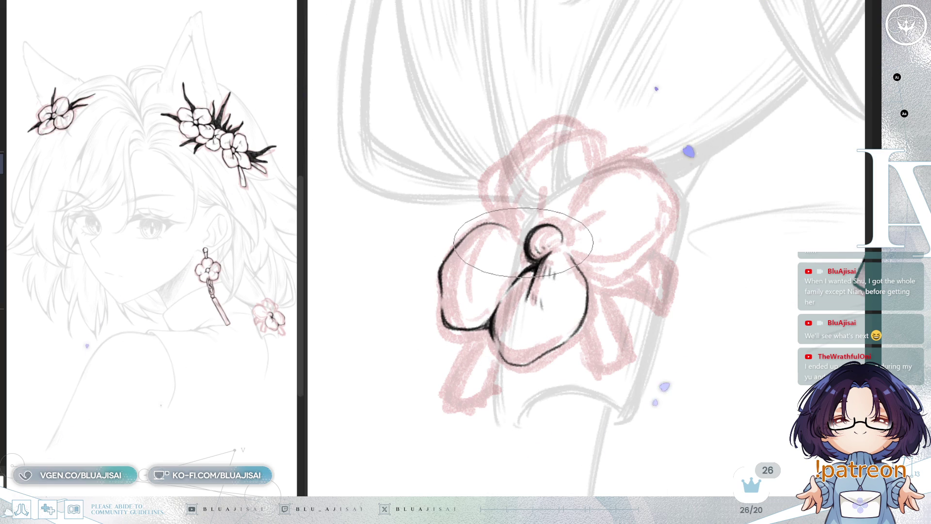
pyautogui.press('-')
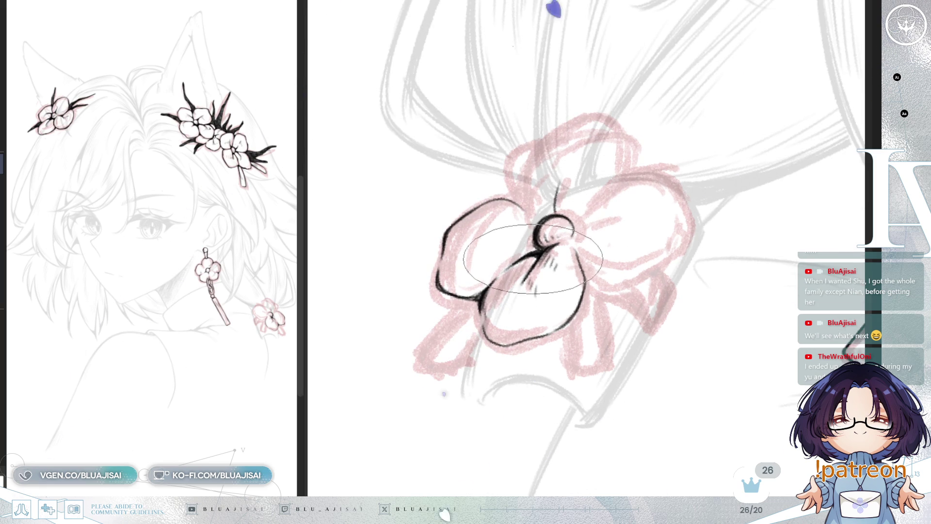
# - Ink a thin crease line inside the flower and the right petal's edge to its bottom
pyautogui.moveTo(561, 235); pyautogui.dragTo(553, 228)
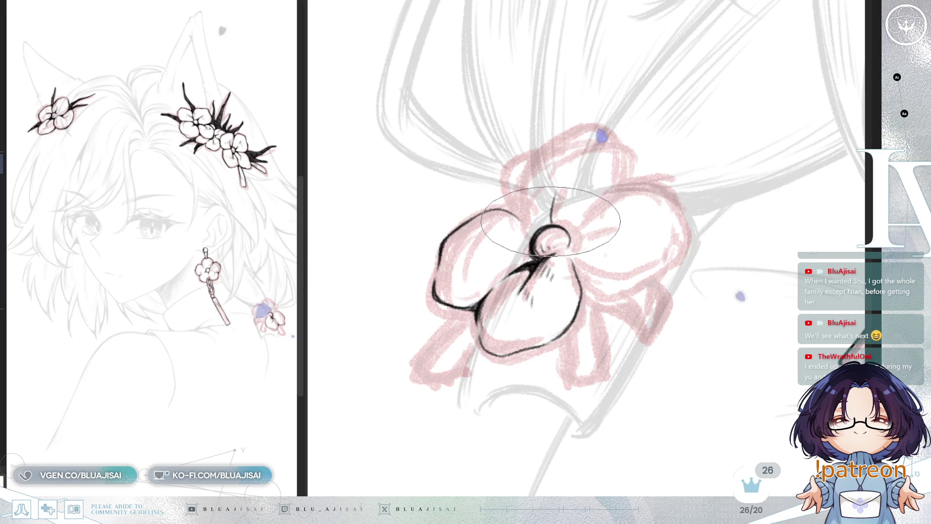
pyautogui.scroll(1, 548, 223)
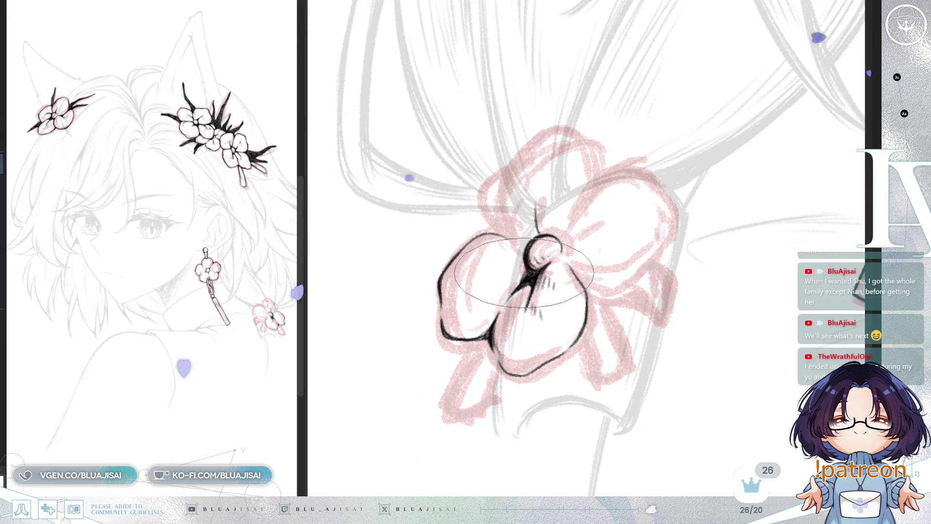
pyautogui.moveTo(535, 240)
pyautogui.mouseDown()
pyautogui.moveTo(551, 260)
pyautogui.moveTo(520, 306)
pyautogui.mouseUp()
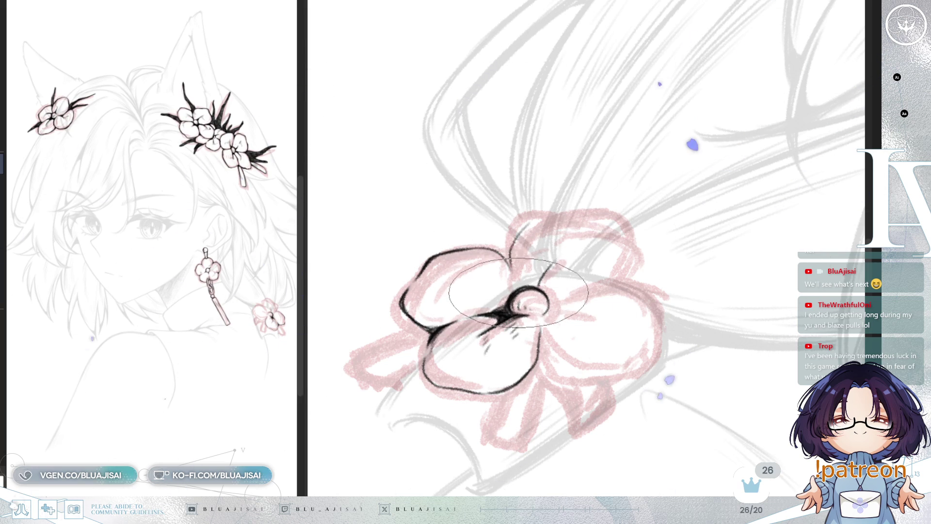
pyautogui.moveTo(509, 256)
pyautogui.mouseDown()
pyautogui.moveTo(519, 223)
pyautogui.moveTo(614, 231)
pyautogui.moveTo(586, 331)
pyautogui.moveTo(592, 309)
pyautogui.mouseUp()
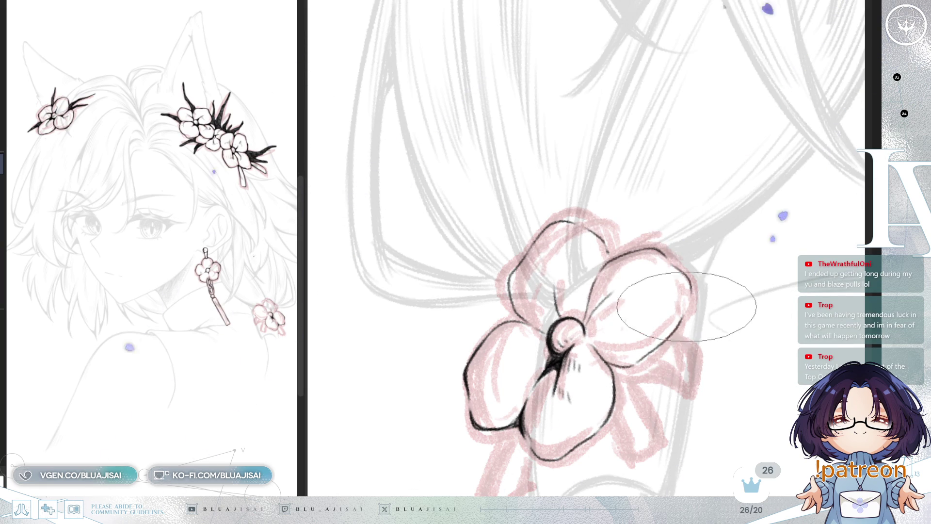
pyautogui.moveTo(688, 280); pyautogui.dragTo(604, 360)
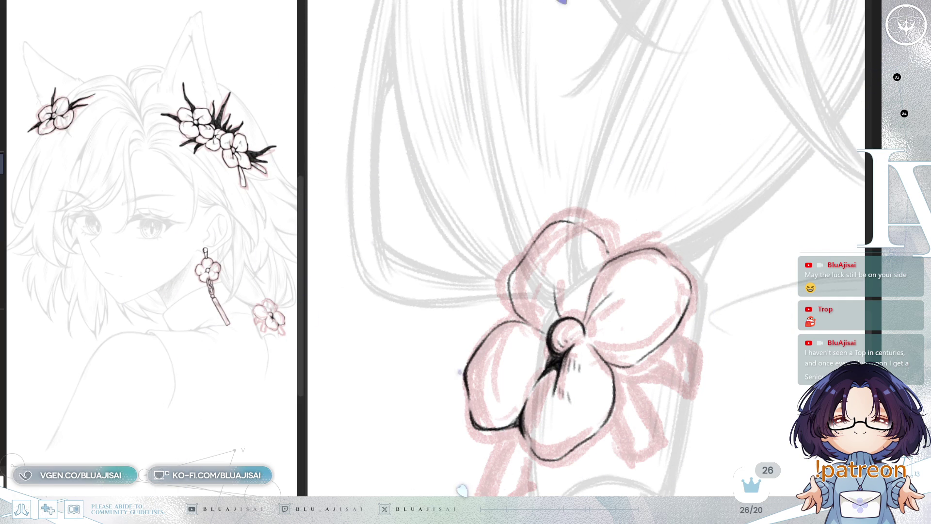
pyautogui.moveTo(457, 292); pyautogui.dragTo(596, 358)
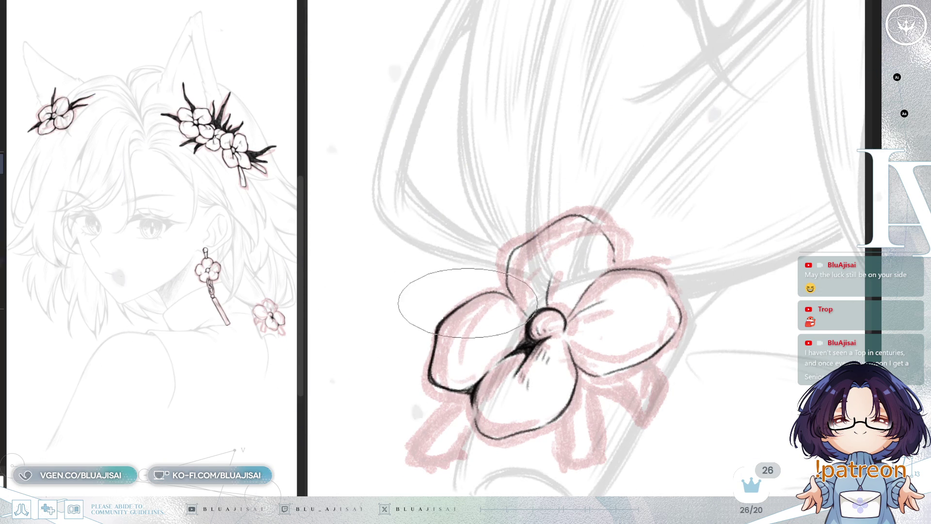
# - Tilt and shift the view to bring the ponytail flower further right on screen
pyautogui.moveTo(443, 344)
pyautogui.mouseDown()
pyautogui.moveTo(550, 308)
pyautogui.moveTo(516, 240)
pyautogui.mouseUp()
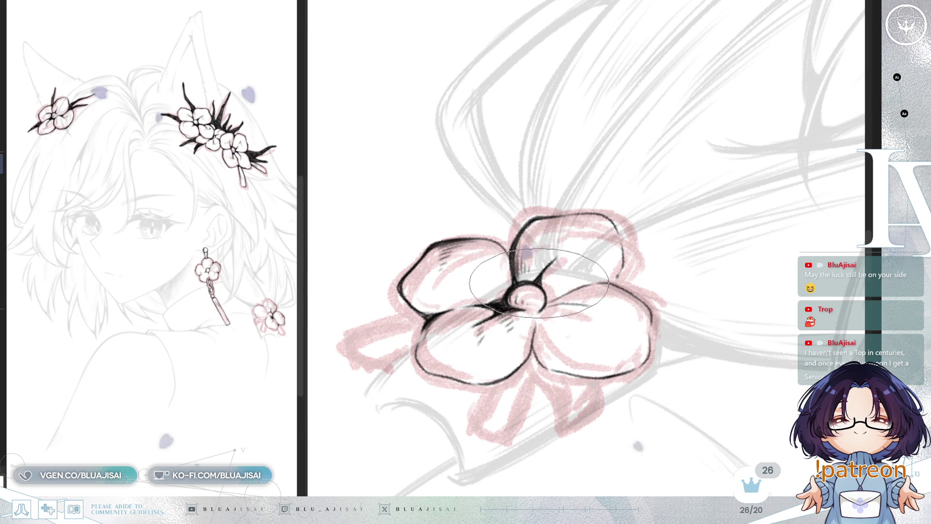
pyautogui.scroll(-1, 739, 313)
pyautogui.moveTo(739, 313); pyautogui.dragTo(776, 299)
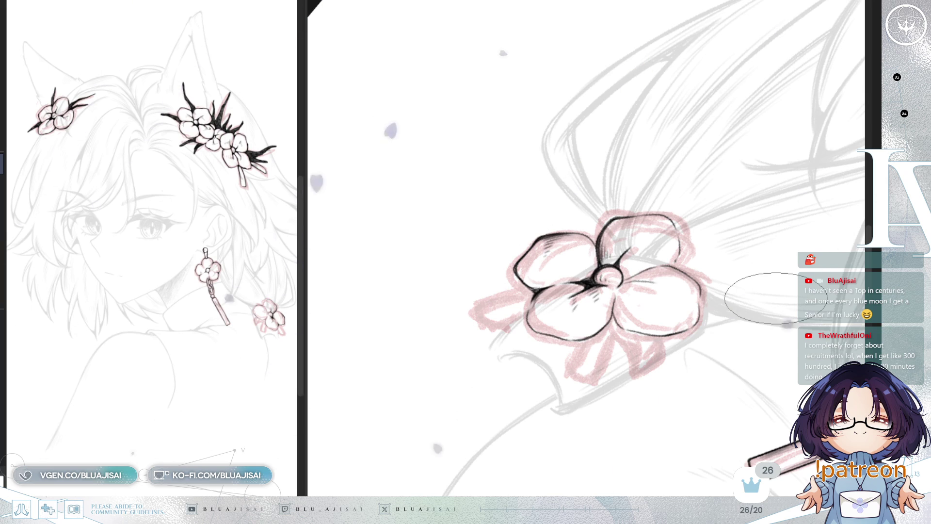
pyautogui.scroll(1, 617, 260)
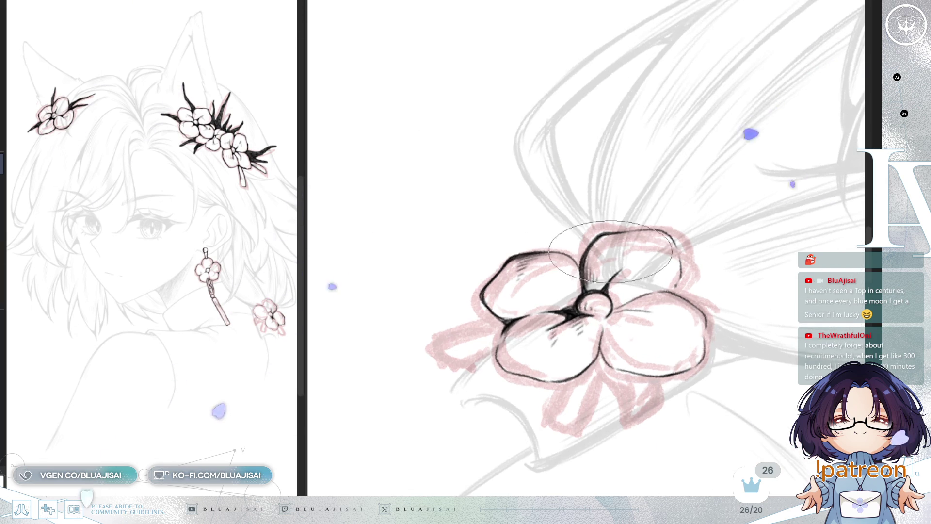
pyautogui.scroll(1, 618, 260)
pyautogui.scroll(1, 616, 261)
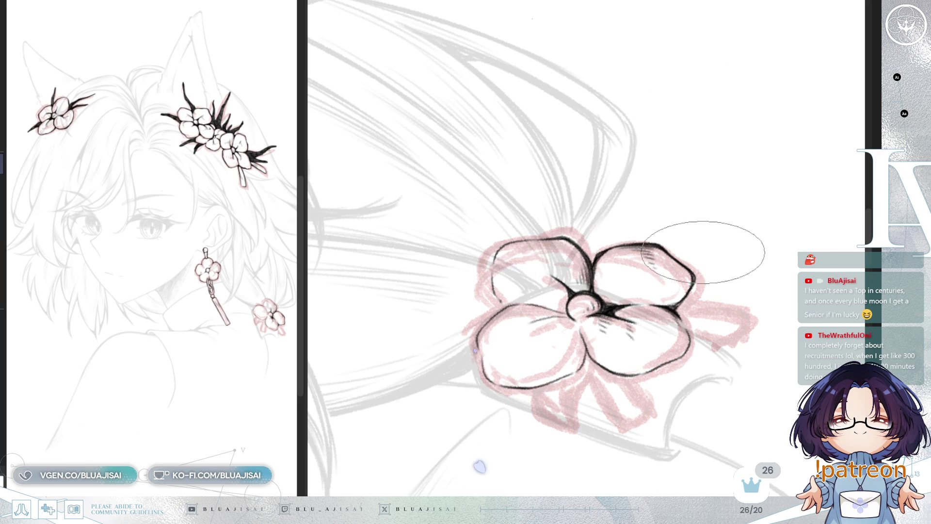
pyautogui.scroll(1, 686, 229)
pyautogui.scroll(1, 731, 242)
pyautogui.scroll(1, 732, 242)
pyautogui.scroll(1, 676, 239)
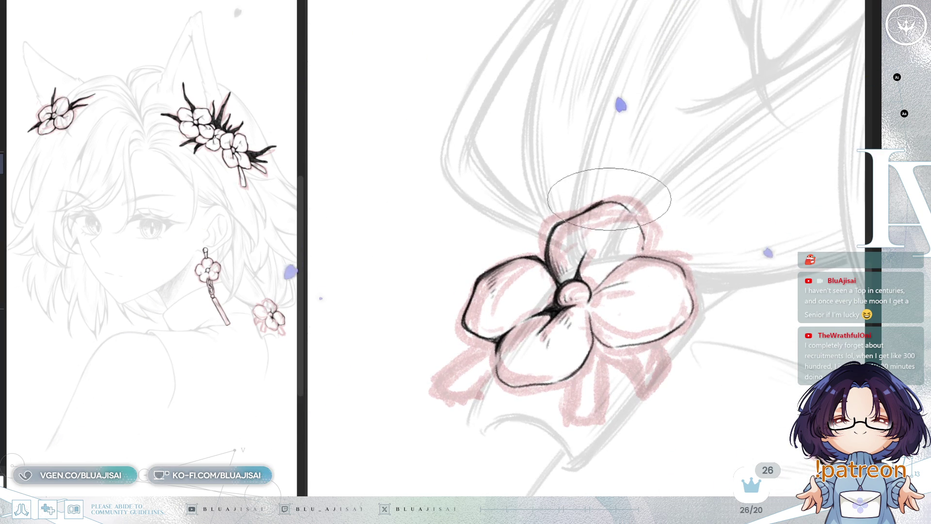
pyautogui.scroll(1, 615, 206)
# - Ink the left edge of the top petal, reorienting the canvas around the flower
pyautogui.moveTo(568, 202); pyautogui.dragTo(530, 251)
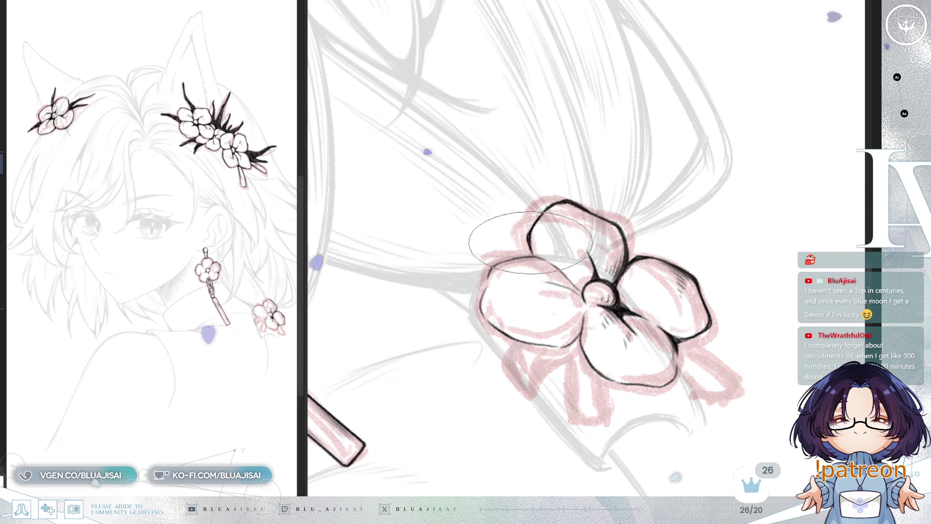
pyautogui.scroll(1, 633, 300)
pyautogui.moveTo(632, 300); pyautogui.dragTo(661, 219)
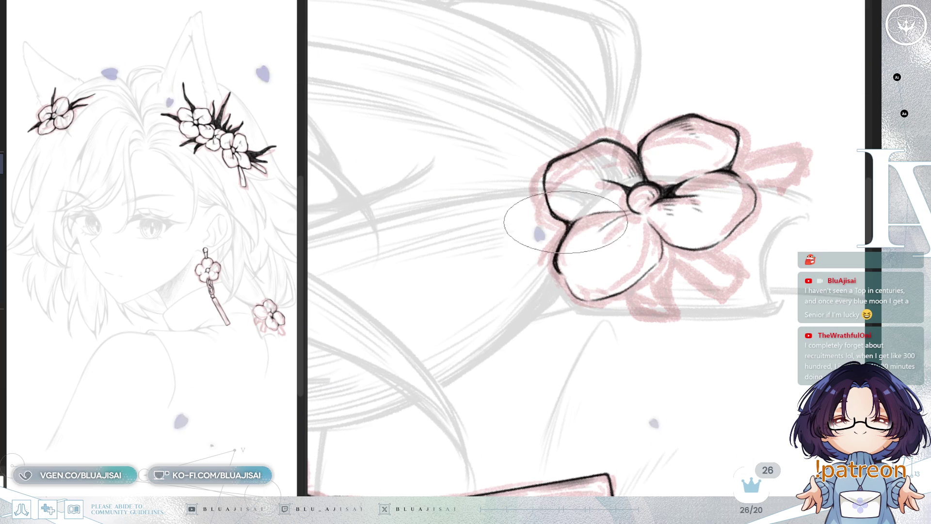
pyautogui.press('-')
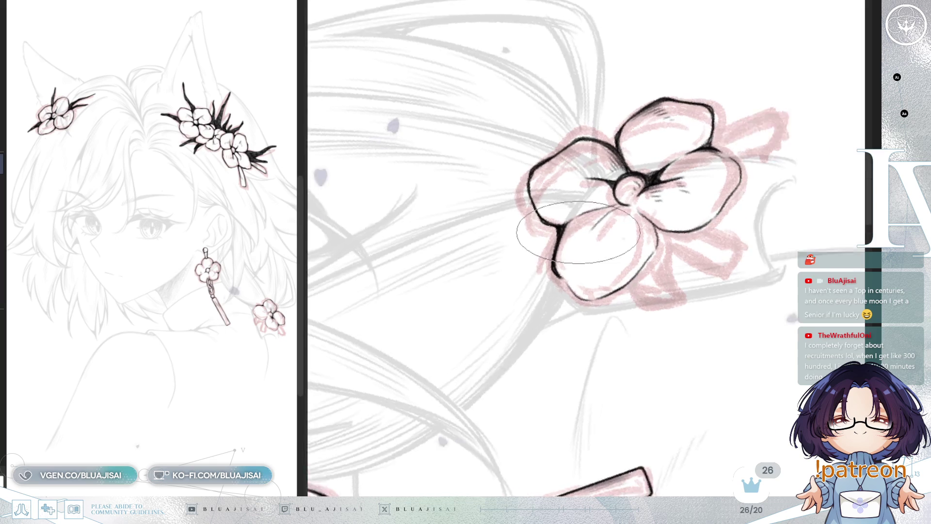
pyautogui.press('-')
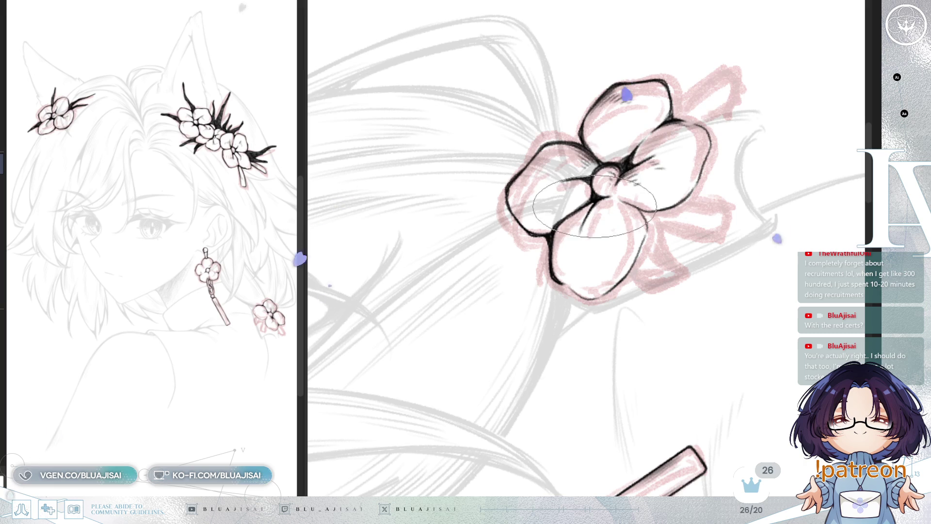
pyautogui.moveTo(583, 220)
pyautogui.mouseDown()
pyautogui.moveTo(590, 245)
pyautogui.moveTo(505, 261)
pyautogui.moveTo(562, 133)
pyautogui.mouseUp()
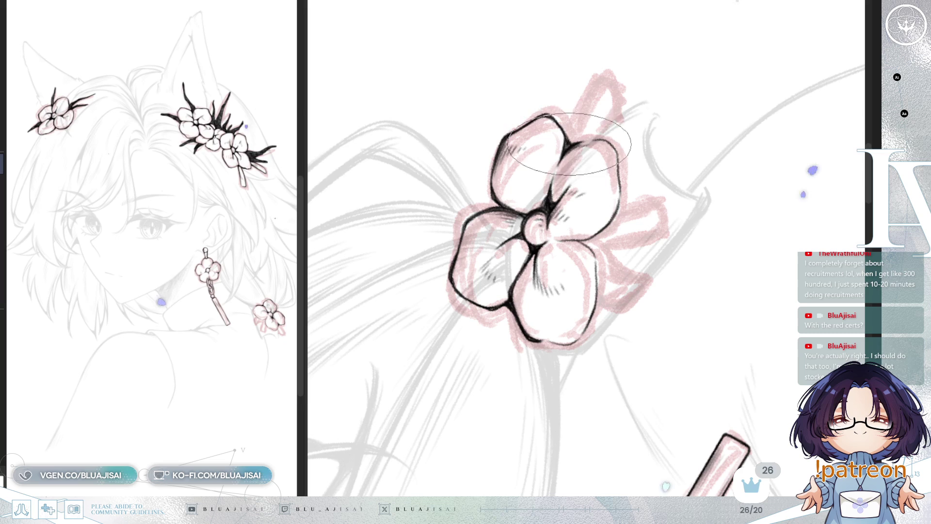
pyautogui.moveTo(571, 146)
pyautogui.mouseDown()
pyautogui.moveTo(541, 189)
pyautogui.moveTo(580, 280)
pyautogui.moveTo(513, 210)
pyautogui.mouseUp()
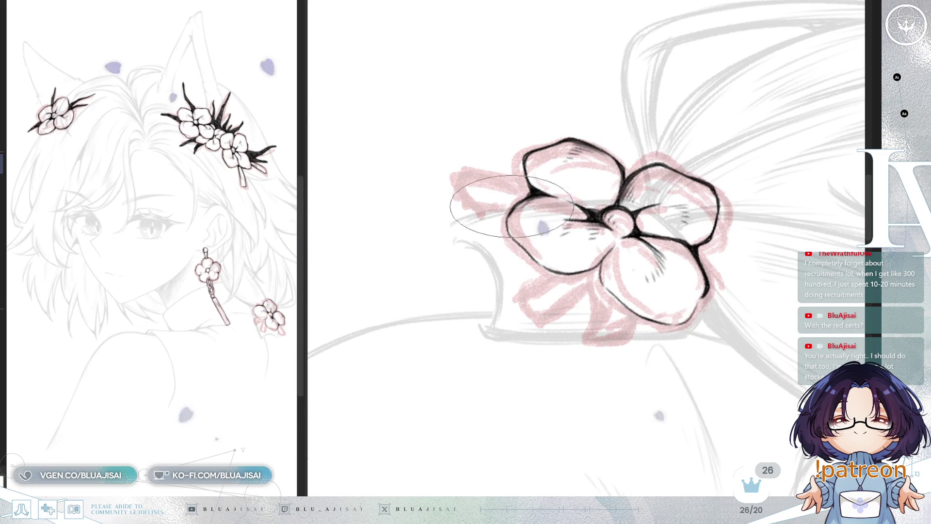
pyautogui.moveTo(513, 210)
pyautogui.mouseDown()
pyautogui.moveTo(569, 181)
pyautogui.moveTo(551, 187)
pyautogui.moveTo(538, 211)
pyautogui.mouseUp()
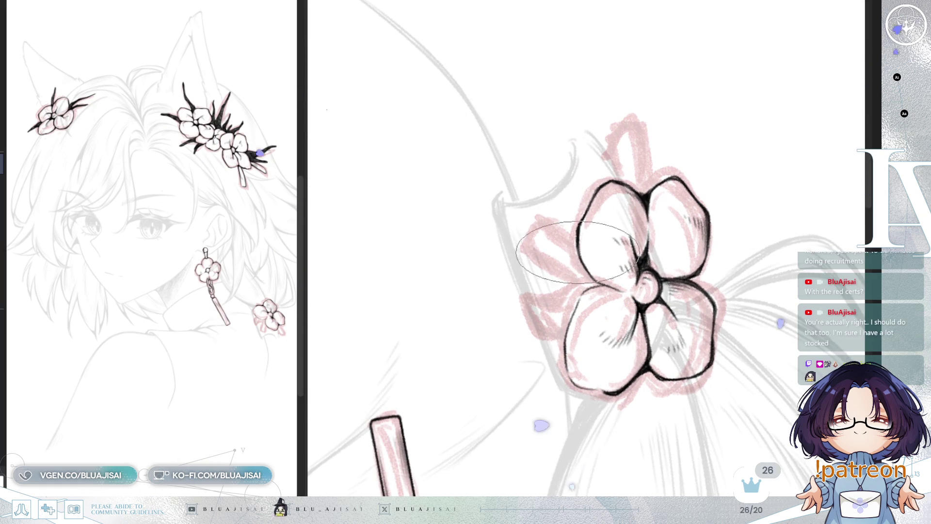
pyautogui.press('End')
pyautogui.press('End')
pyautogui.press('End')
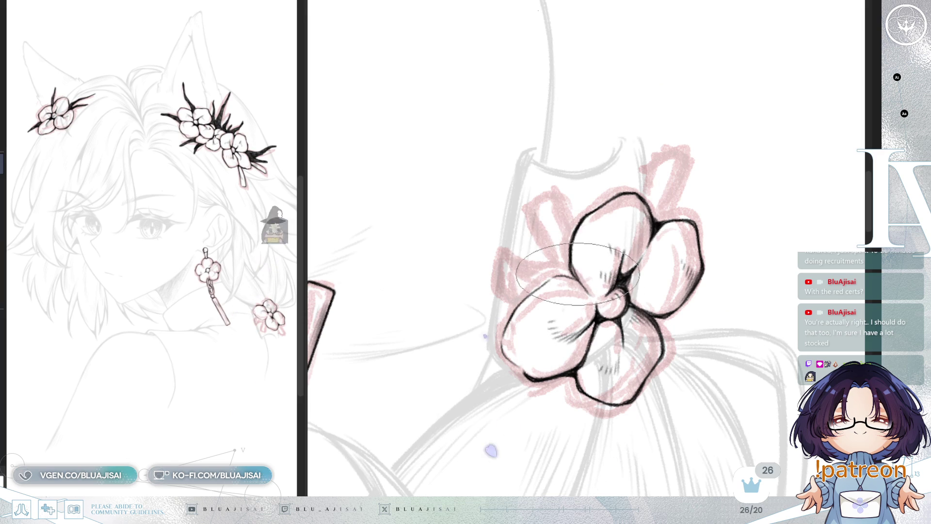
pyautogui.press('Home')
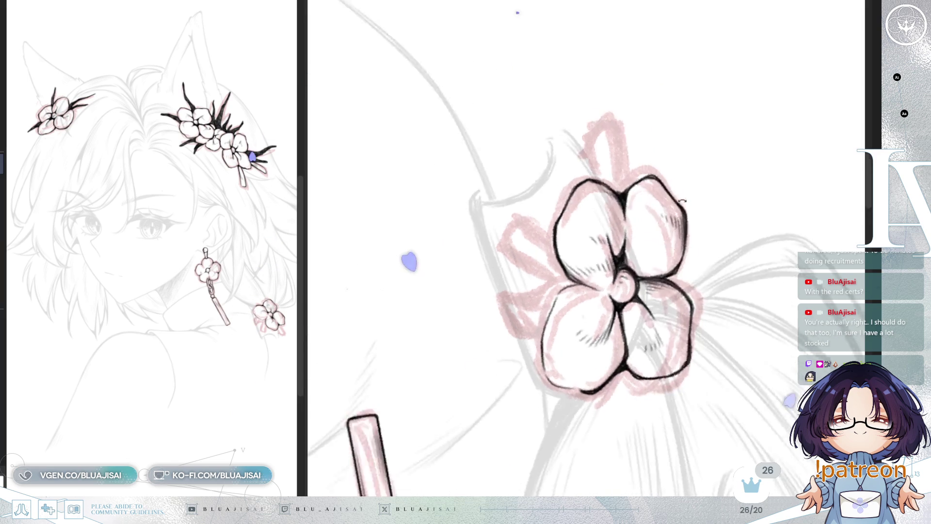
pyautogui.press('End')
pyautogui.press('End')
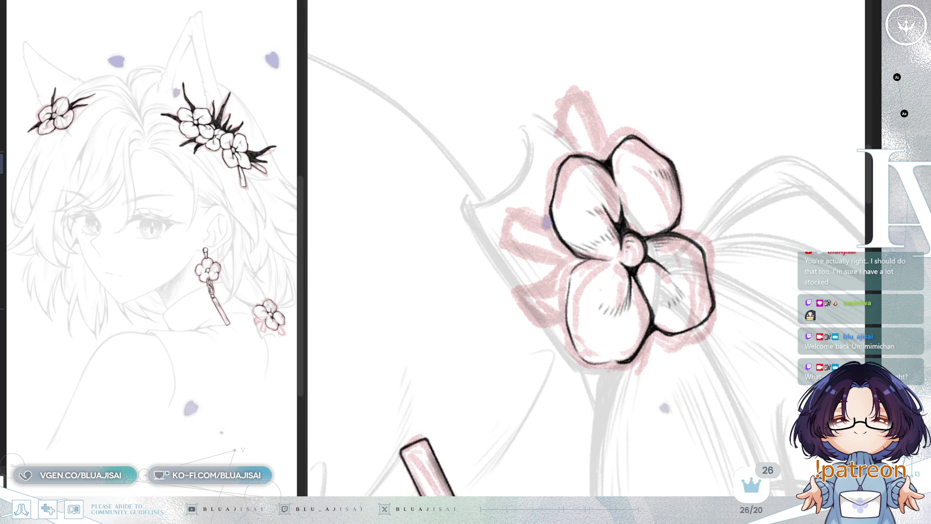
# - Ink the pointed pin tip beneath the lower-left petal and close off its shape
pyautogui.moveTo(612, 247)
pyautogui.mouseDown()
pyautogui.moveTo(620, 208)
pyautogui.moveTo(591, 252)
pyautogui.mouseUp()
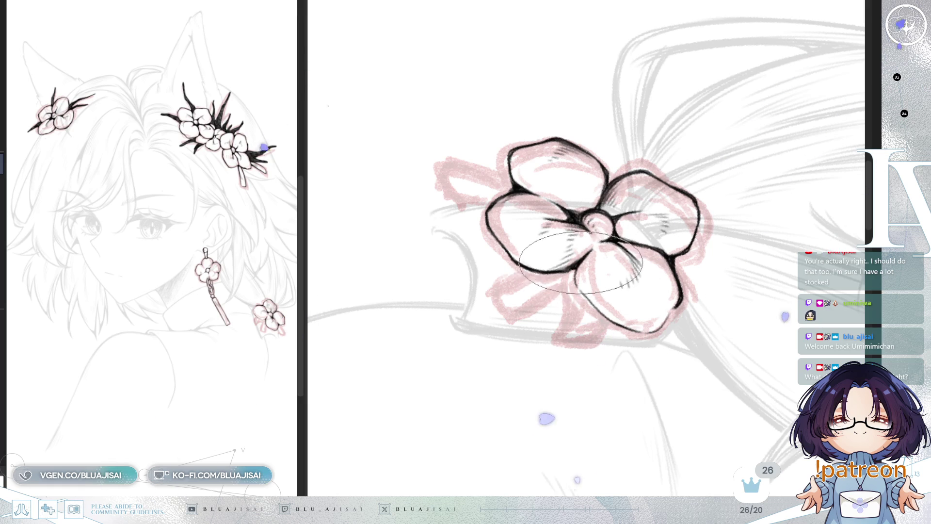
pyautogui.moveTo(575, 269); pyautogui.dragTo(577, 263)
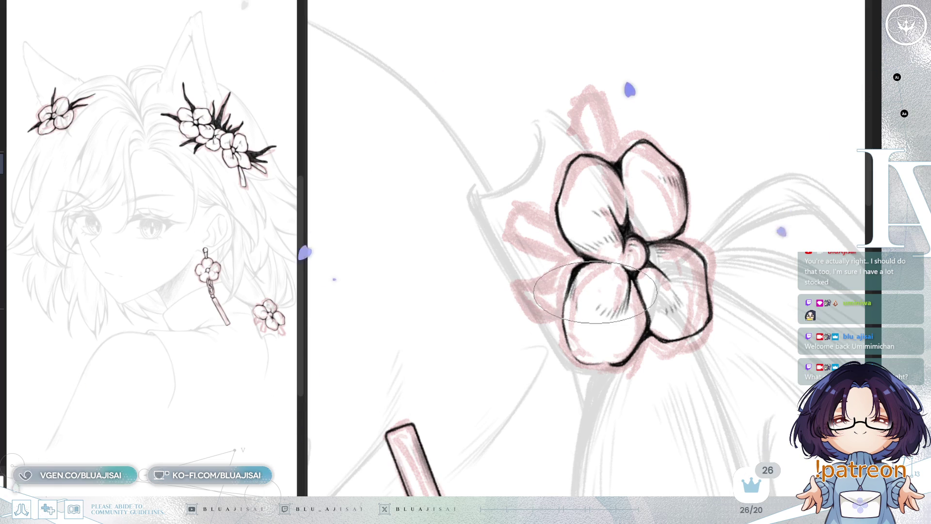
pyautogui.moveTo(595, 291); pyautogui.dragTo(568, 280)
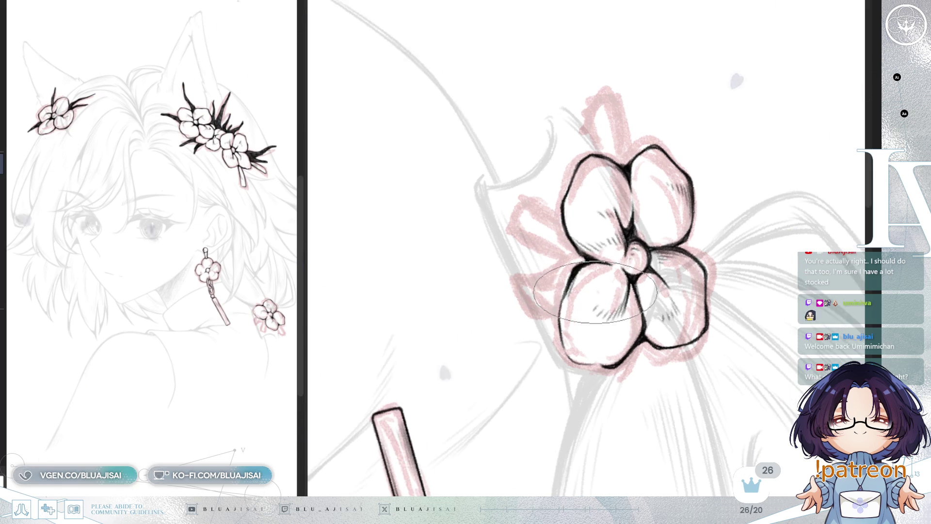
pyautogui.moveTo(557, 316)
pyautogui.mouseDown()
pyautogui.moveTo(537, 317)
pyautogui.moveTo(624, 301)
pyautogui.moveTo(634, 326)
pyautogui.mouseUp()
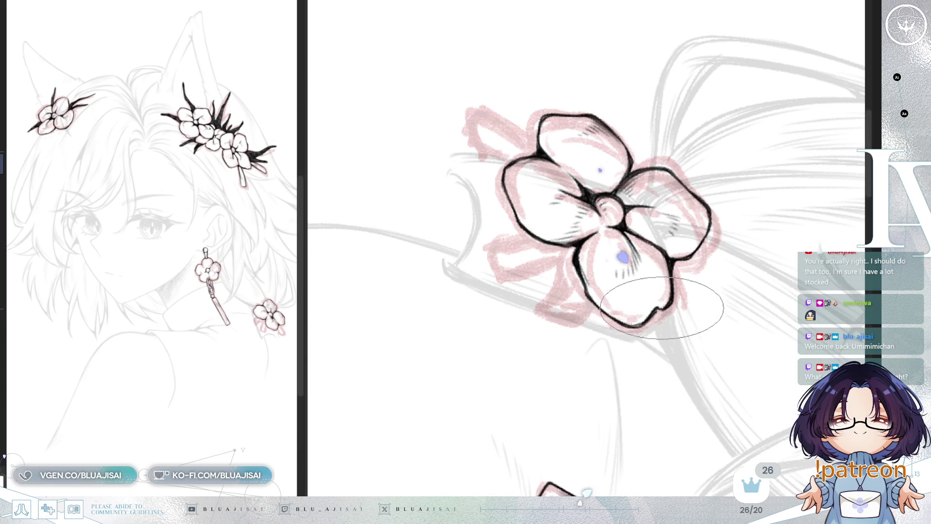
pyautogui.moveTo(686, 302)
pyautogui.mouseDown()
pyautogui.moveTo(713, 272)
pyautogui.moveTo(666, 305)
pyautogui.mouseUp()
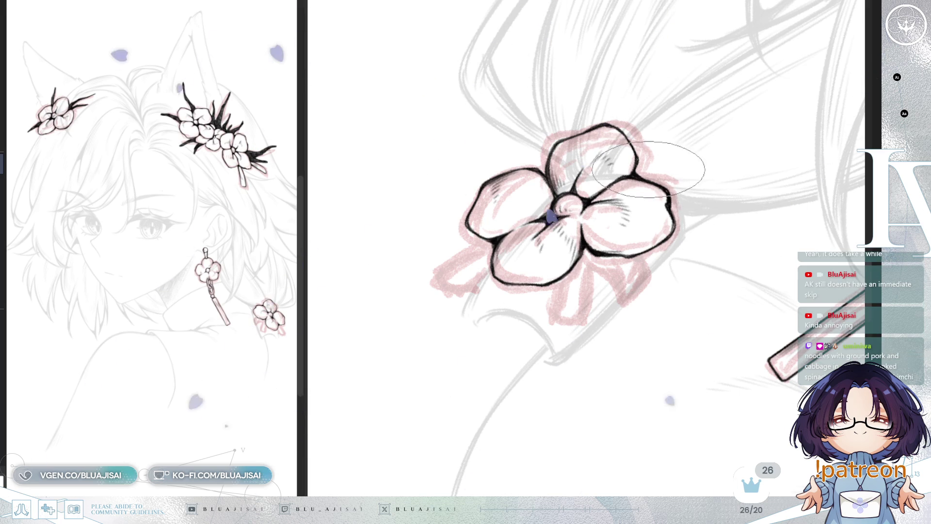
pyautogui.moveTo(625, 193); pyautogui.dragTo(448, 250)
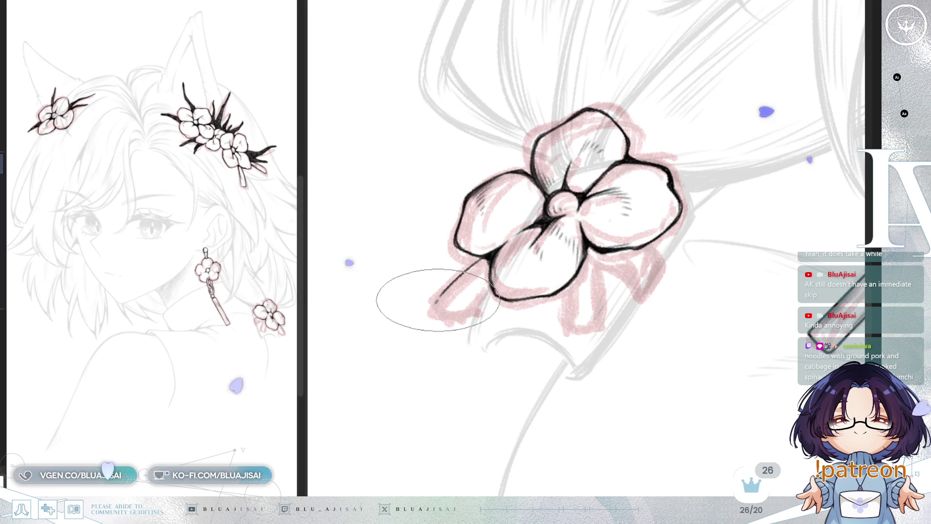
pyautogui.moveTo(473, 263); pyautogui.dragTo(475, 308)
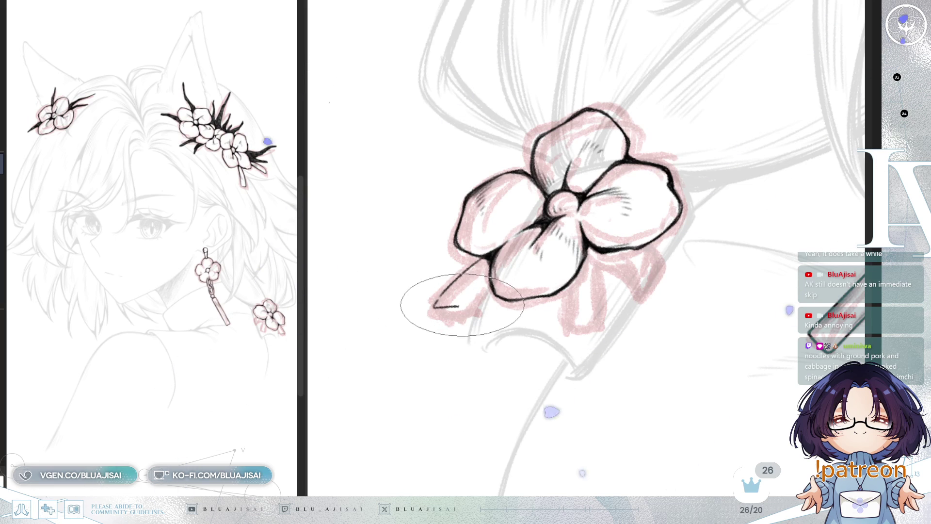
pyautogui.moveTo(466, 306); pyautogui.dragTo(490, 269)
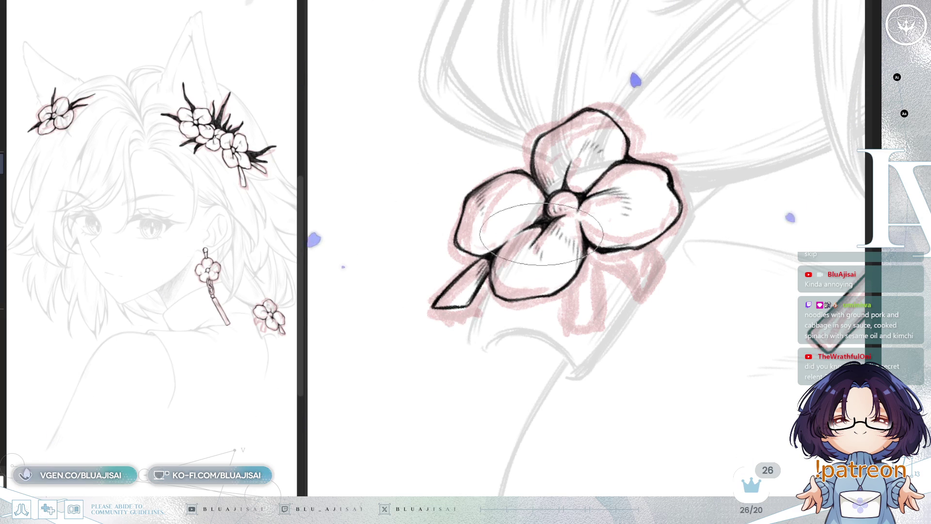
# - Zoom out and mirror the canvas horizontally to check the inked flower and pin
pyautogui.hotkey('ctrl', '-')
pyautogui.hotkey('ctrl', '-')
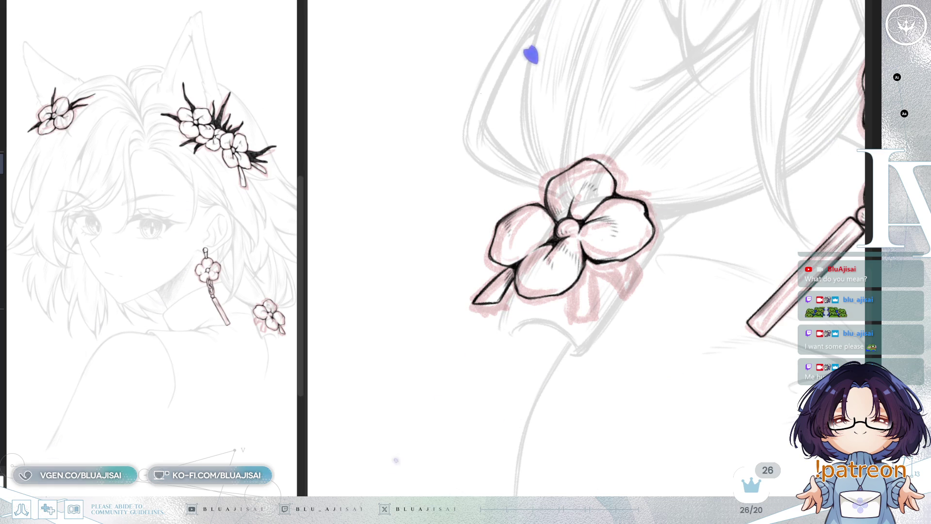
pyautogui.press('h')
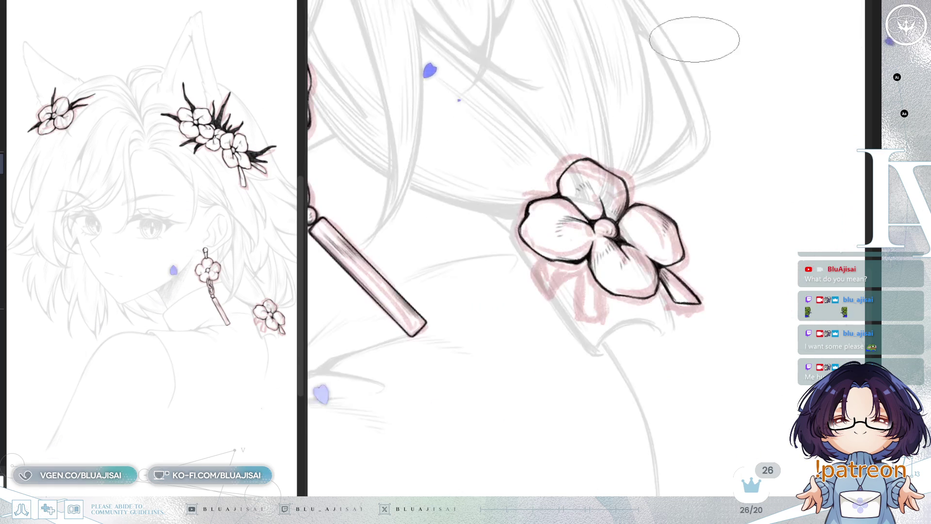
# - Ink two ribbon tails hanging below the ponytail flower
pyautogui.moveTo(580, 265)
pyautogui.mouseDown()
pyautogui.moveTo(581, 314)
pyautogui.moveTo(601, 317)
pyautogui.mouseUp()
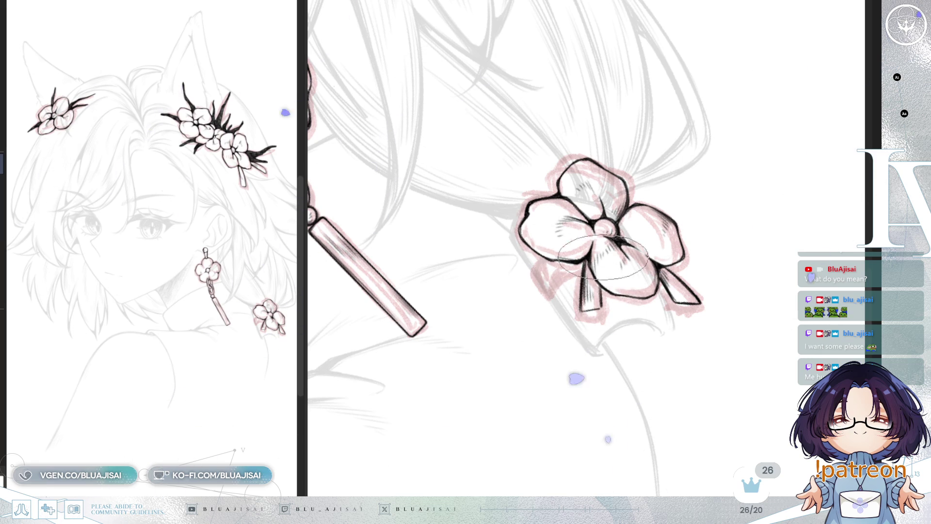
pyautogui.scroll(1, 584, 304)
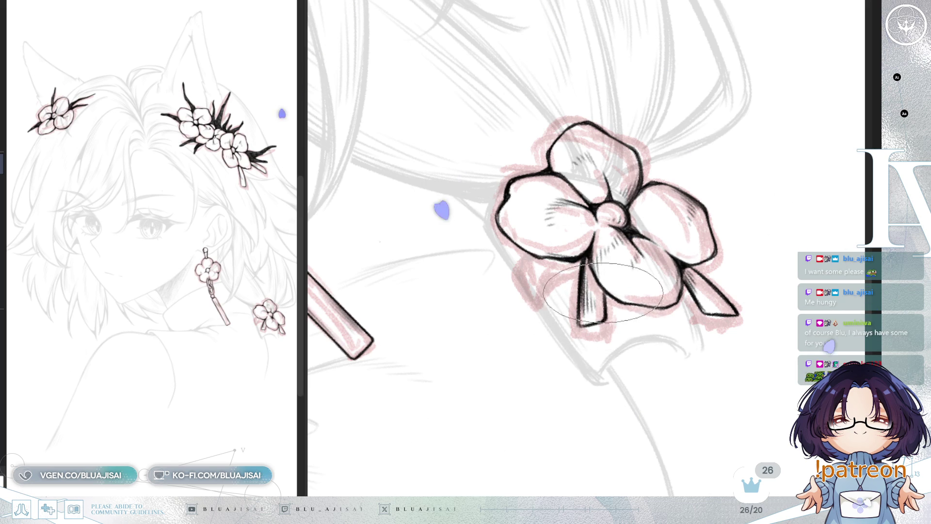
pyautogui.press('End')
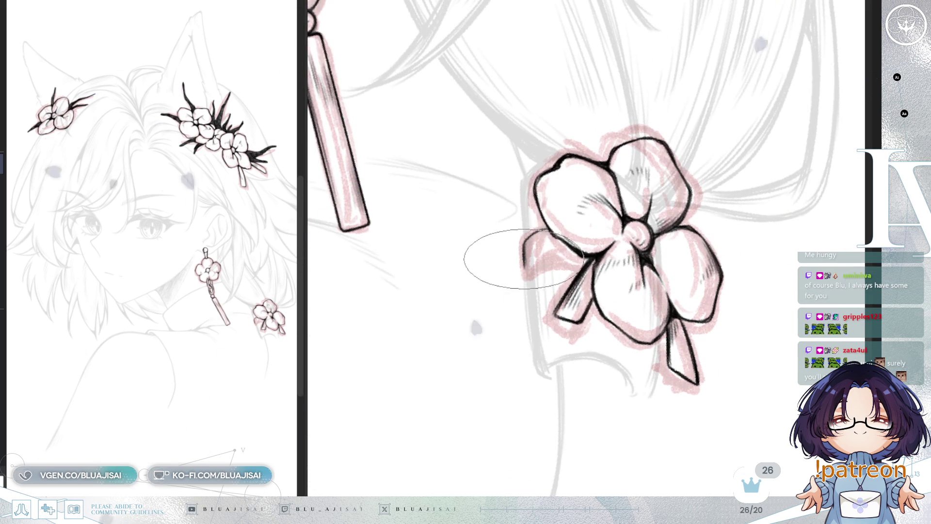
pyautogui.press('Delete')
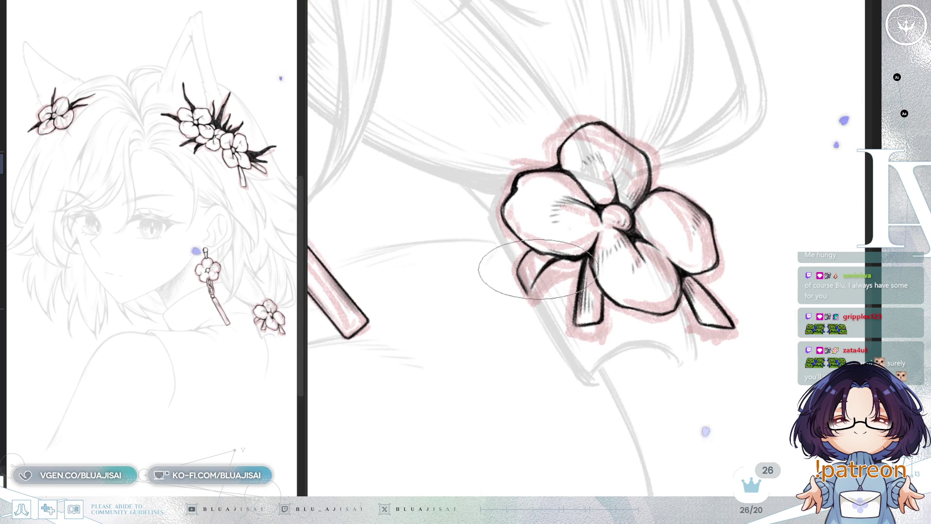
pyautogui.press('Delete')
pyautogui.press('Delete')
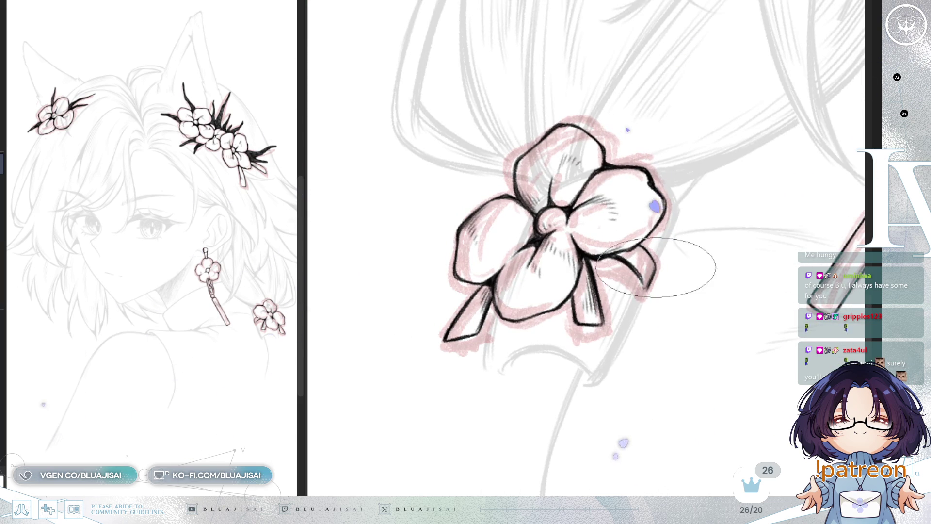
pyautogui.press('Delete')
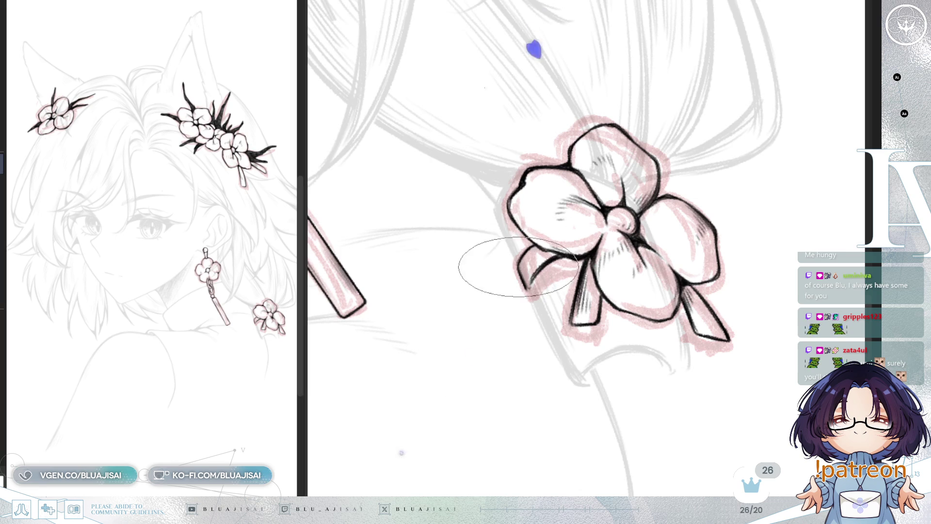
# - Zoom out toward the earring and hide the pink colouring under the ornaments
pyautogui.press('-')
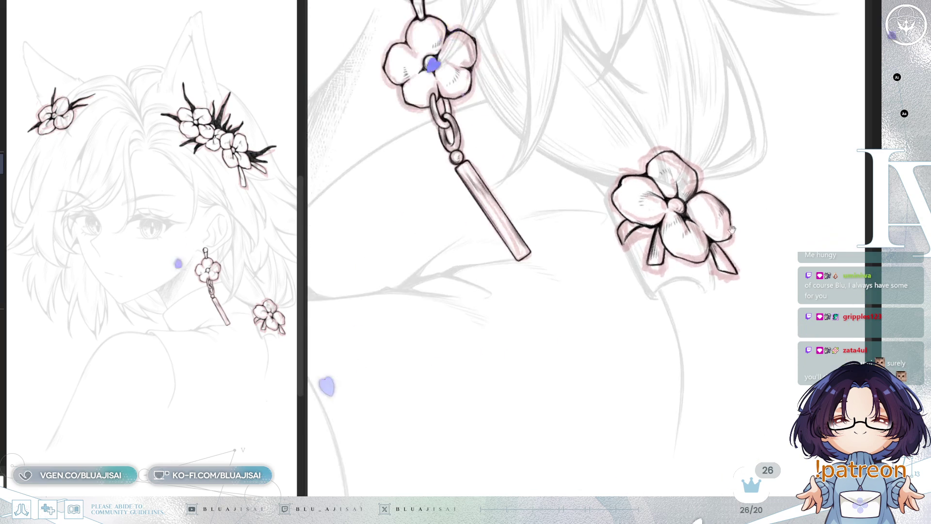
pyautogui.moveTo(510, 248); pyautogui.dragTo(549, 372)
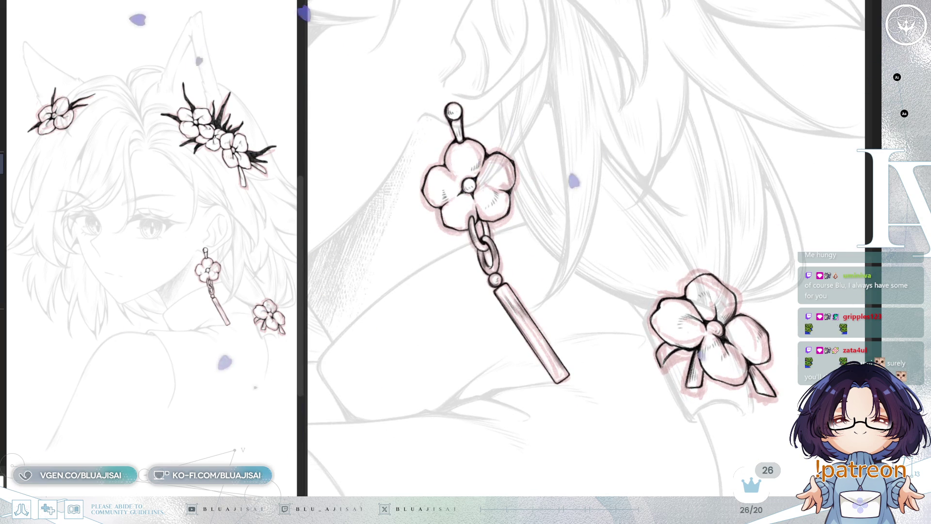
pyautogui.hotkey('ctrl', 'z')
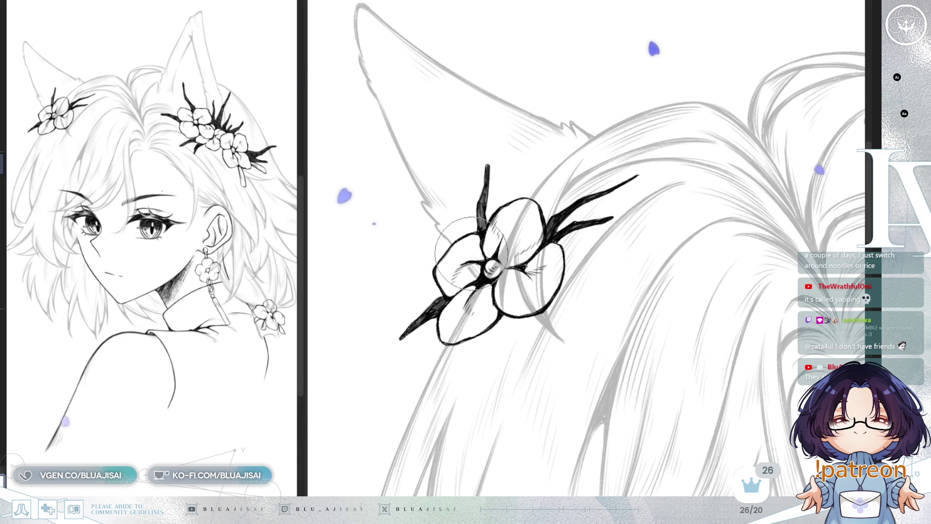
# - Erase sketch lines crossing the lower petal and darken the right branch's ink
pyautogui.moveTo(453, 332); pyautogui.dragTo(489, 270)
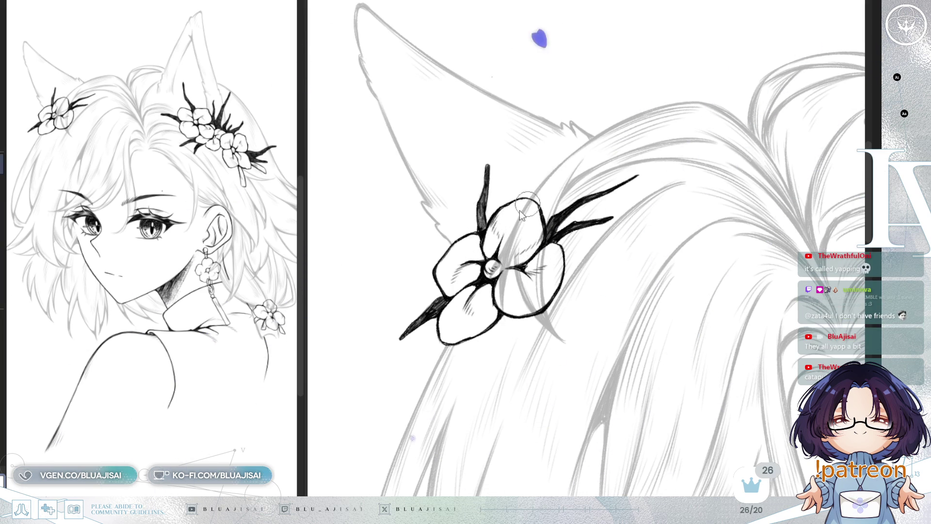
pyautogui.scroll(3, 529, 207)
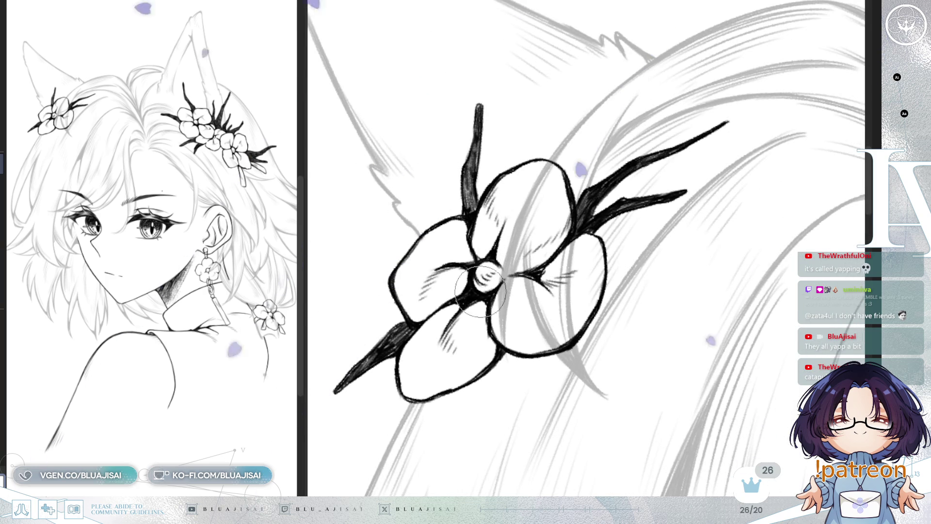
pyautogui.moveTo(616, 188); pyautogui.dragTo(648, 164)
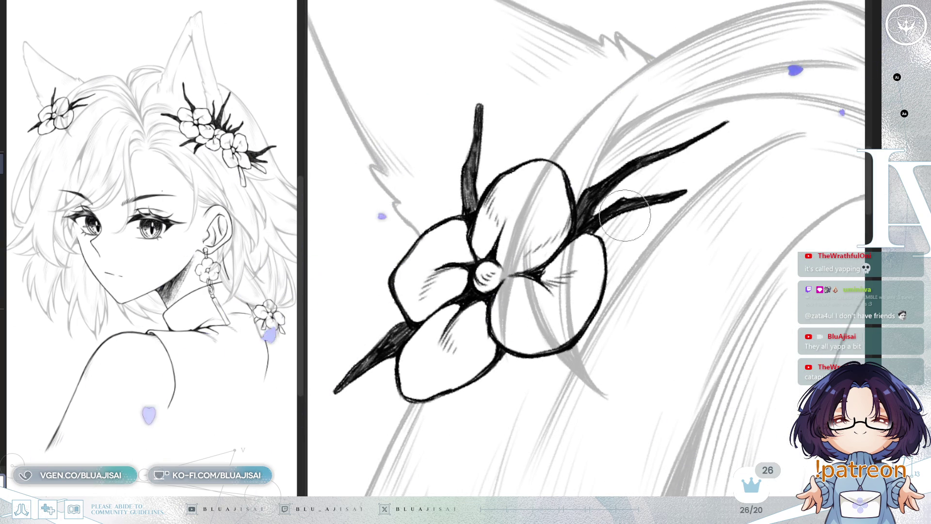
pyautogui.moveTo(838, 154); pyautogui.dragTo(806, 141)
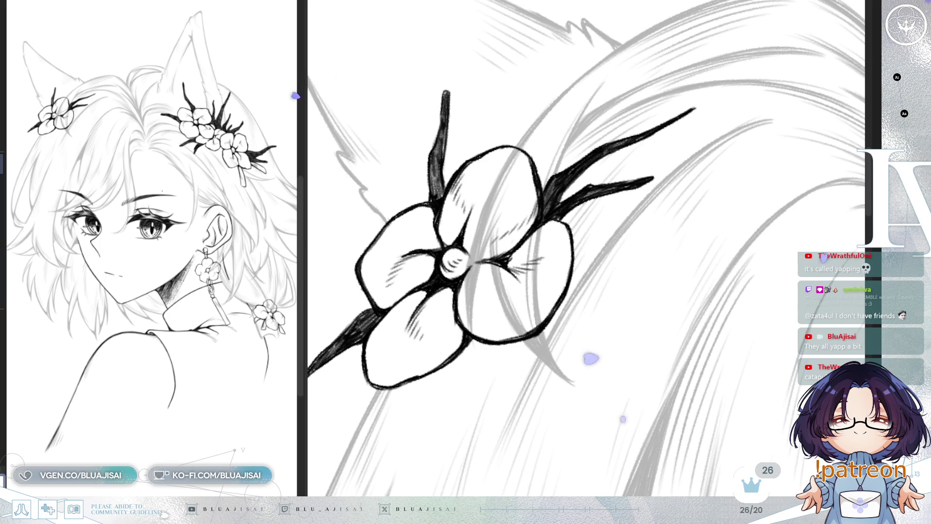
pyautogui.scroll(-2, 775, 257)
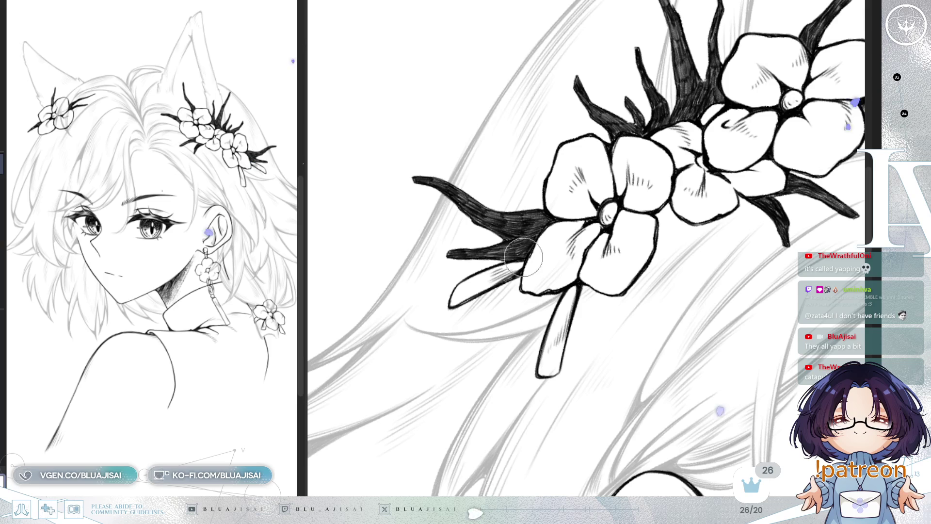
pyautogui.scroll(-3, 641, 188)
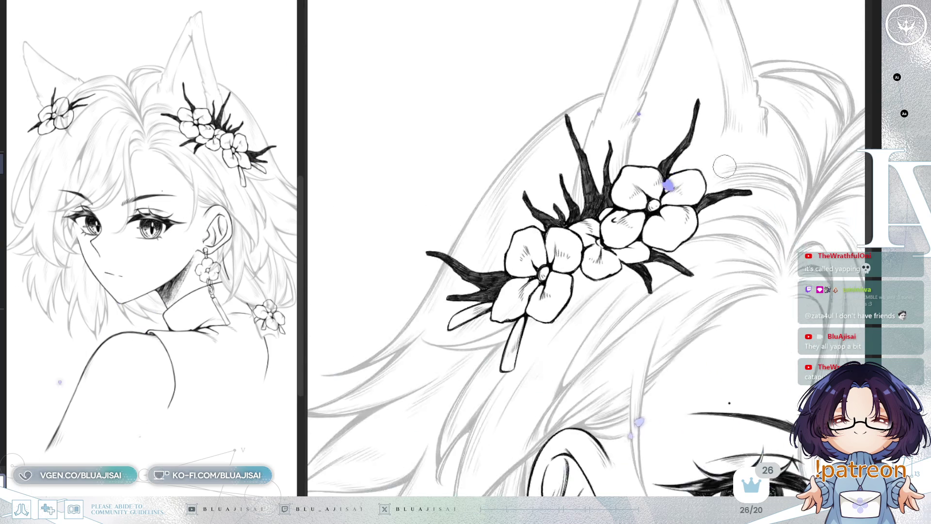
pyautogui.scroll(-2, 613, 272)
# - Mirror the canvas and bring the earring and its chain higher in view
pyautogui.press('h')
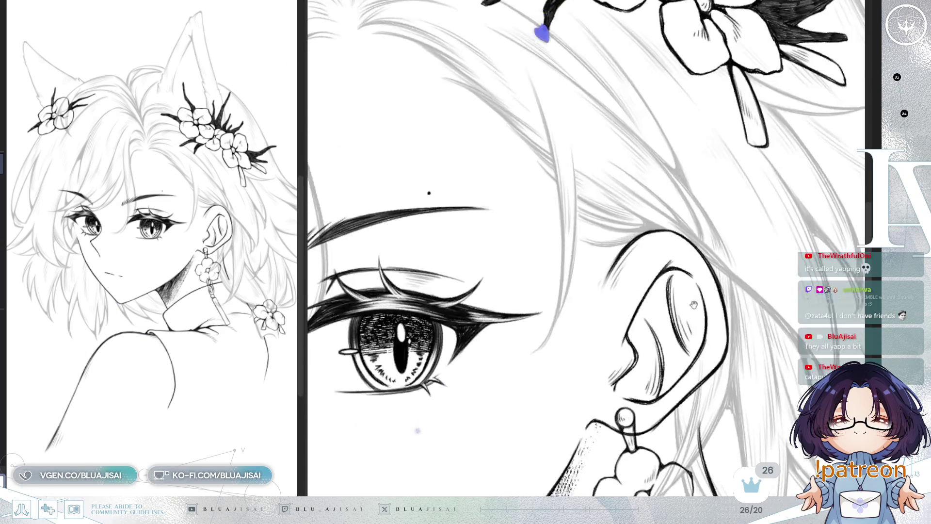
pyautogui.moveTo(622, 256); pyautogui.dragTo(623, 190)
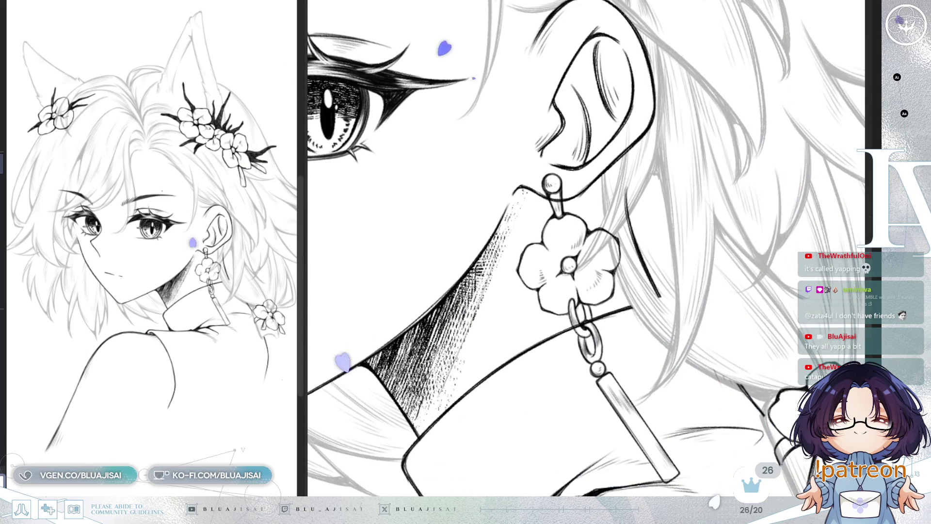
pyautogui.scroll(1, 556, 207)
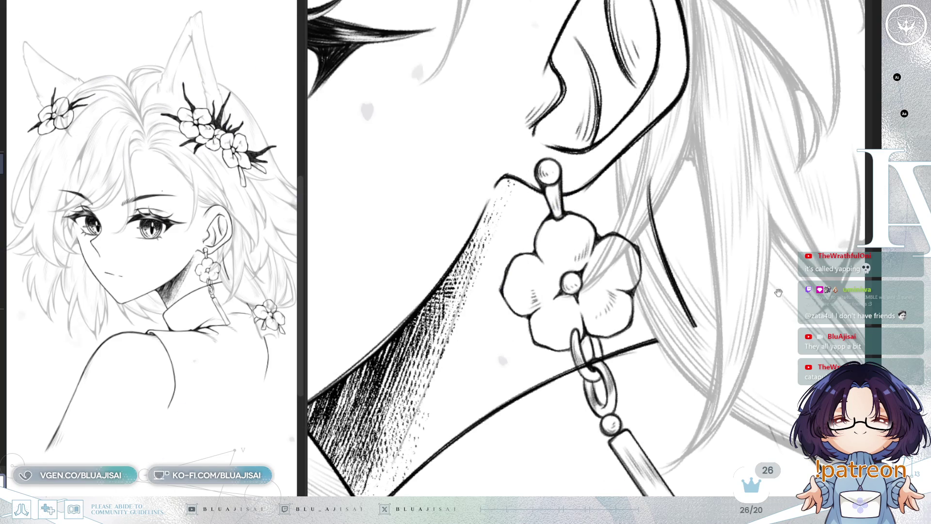
# - Rotate, mirror and pan the view to frame the earring and flower tie beside the ear
pyautogui.moveTo(798, 344); pyautogui.dragTo(759, 269)
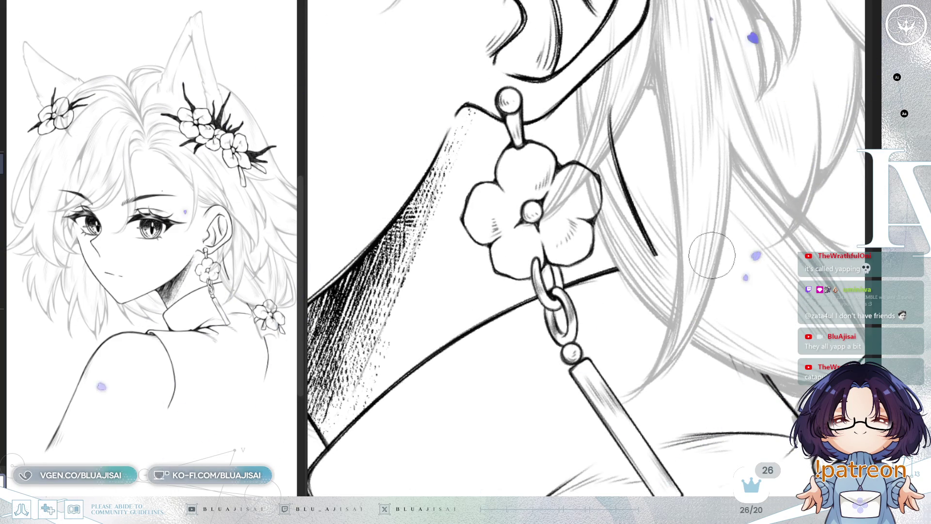
pyautogui.moveTo(695, 299); pyautogui.dragTo(582, 357)
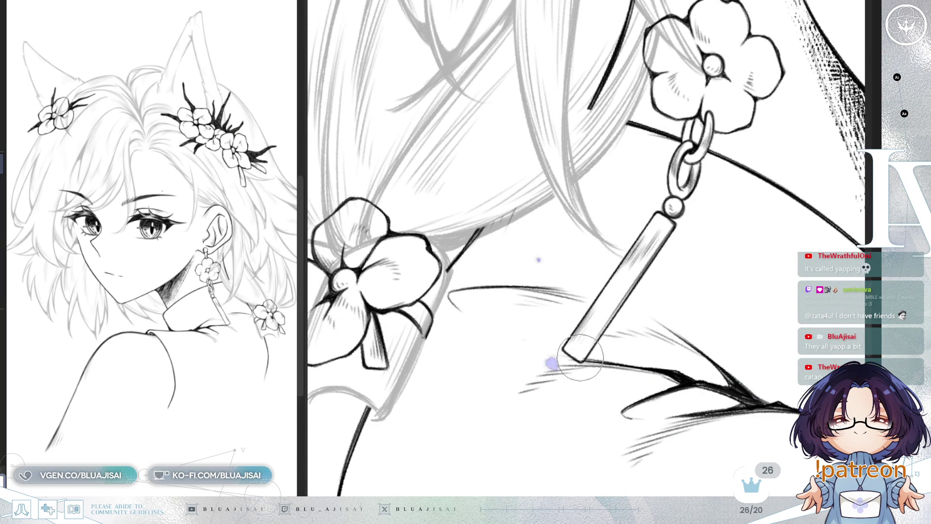
pyautogui.scroll(-2, 615, 285)
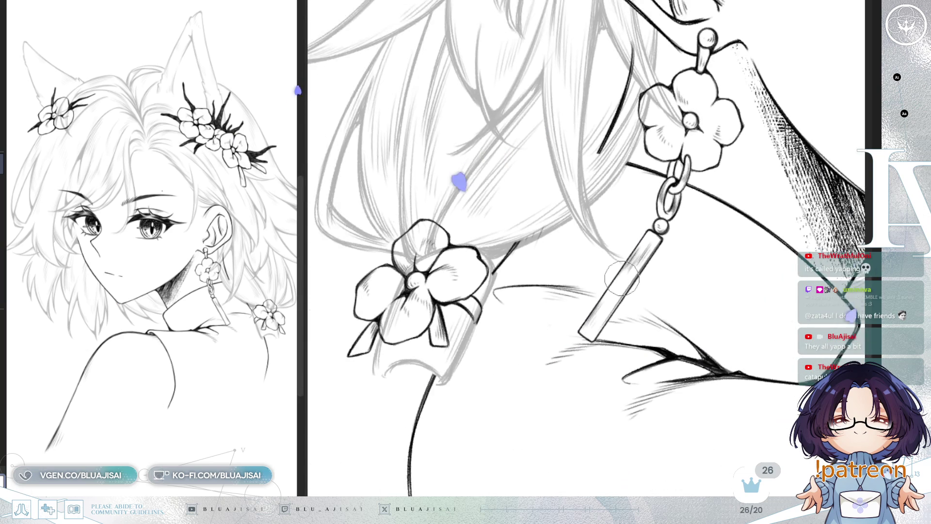
pyautogui.moveTo(607, 298); pyautogui.dragTo(597, 394)
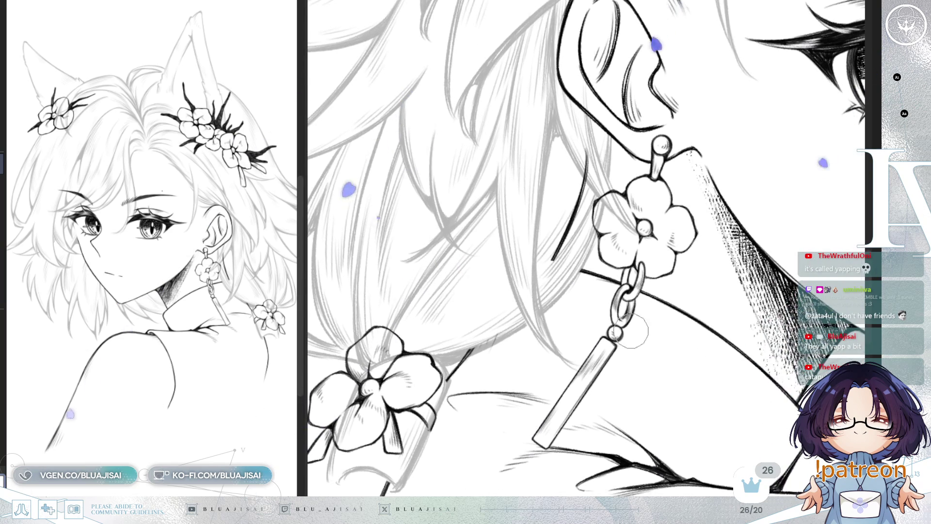
pyautogui.press('h')
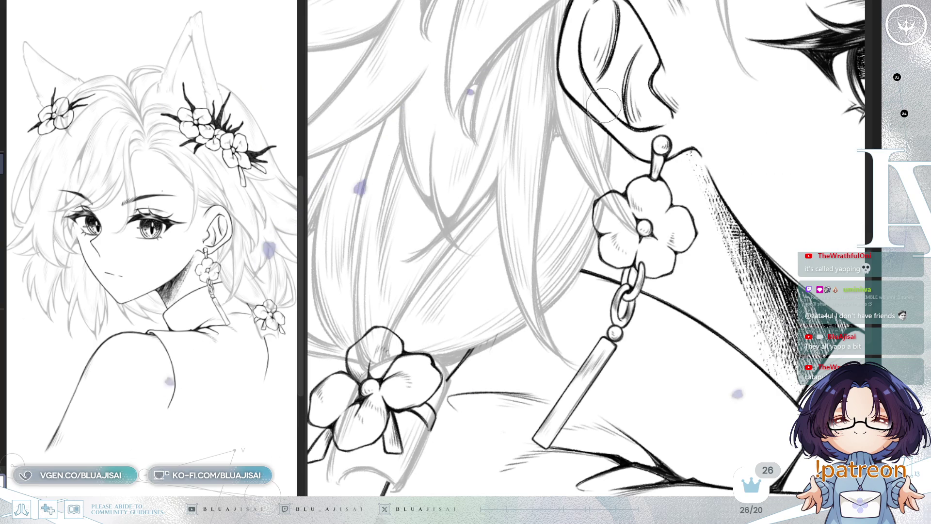
pyautogui.scroll(-2, 674, 185)
pyautogui.moveTo(675, 186); pyautogui.dragTo(680, 155)
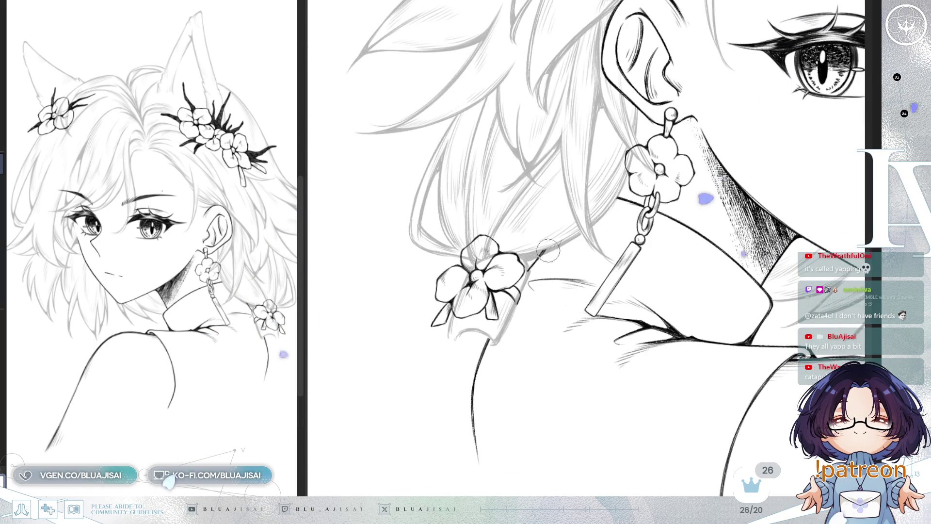
pyautogui.scroll(1, 527, 273)
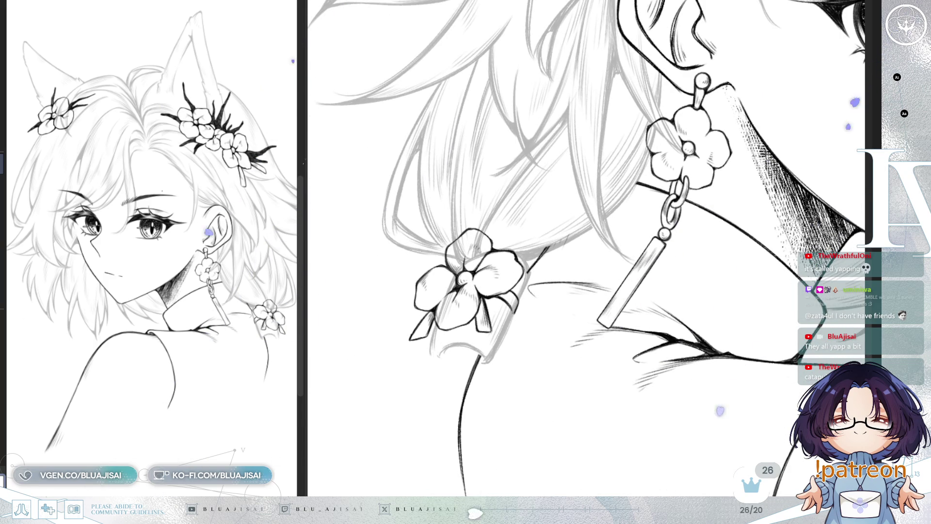
pyautogui.scroll(1, 497, 276)
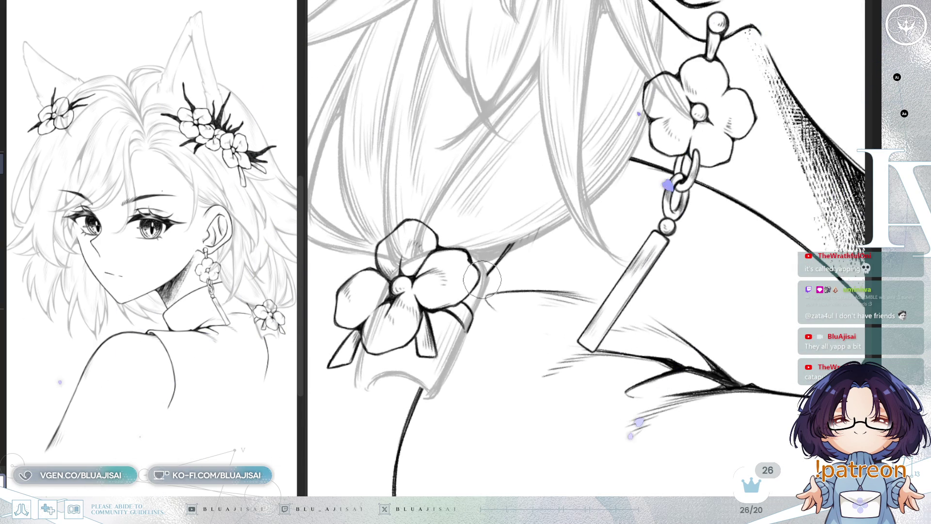
pyautogui.scroll(-1, 634, 222)
pyautogui.scroll(1, 715, 245)
pyautogui.scroll(1, 715, 245)
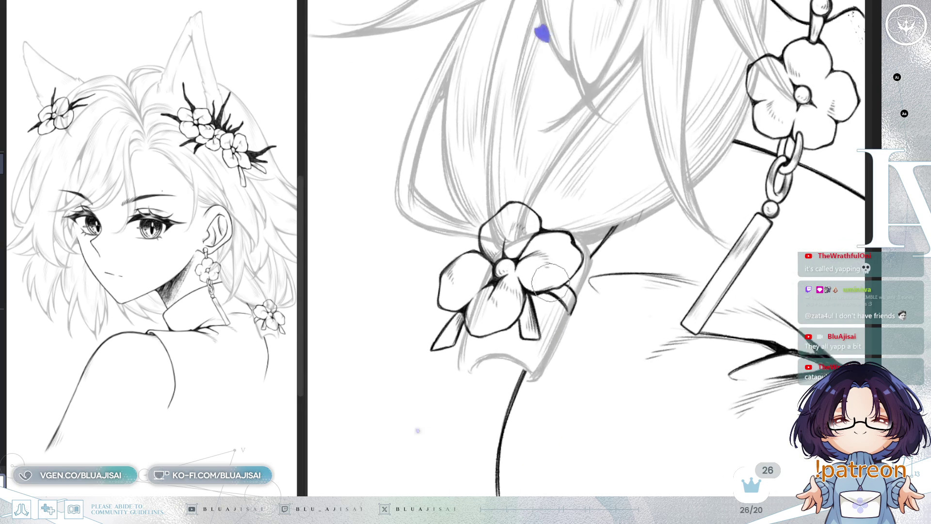
pyautogui.moveTo(715, 245); pyautogui.dragTo(835, 217)
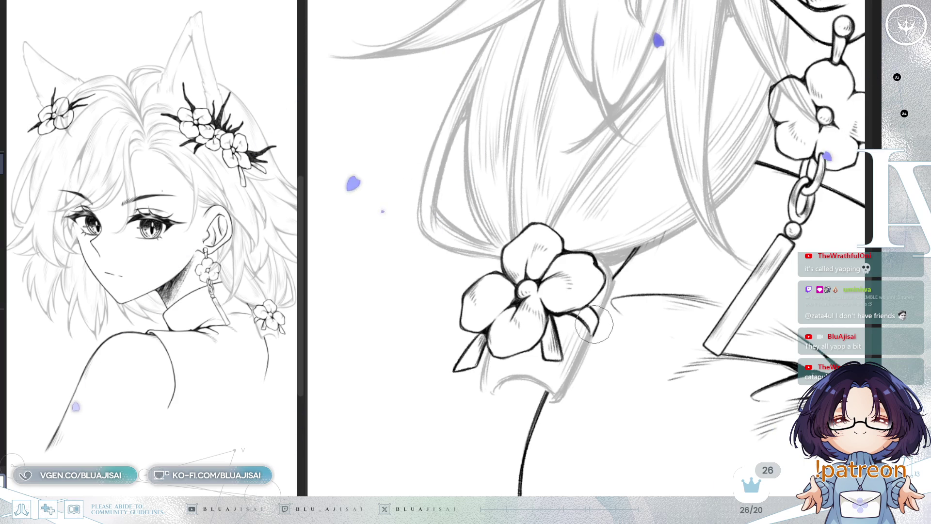
pyautogui.scroll(-3, 595, 324)
pyautogui.scroll(-2, 665, 226)
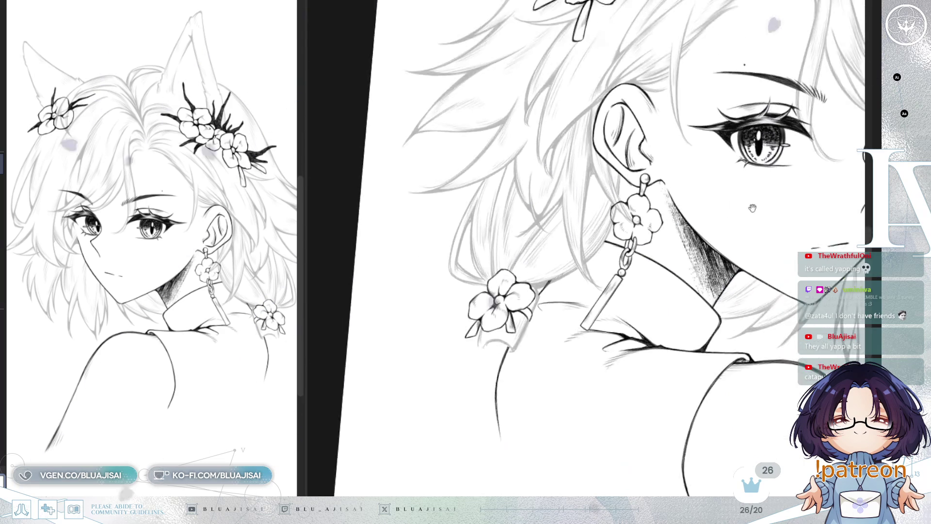
pyautogui.scroll(-2, 786, 189)
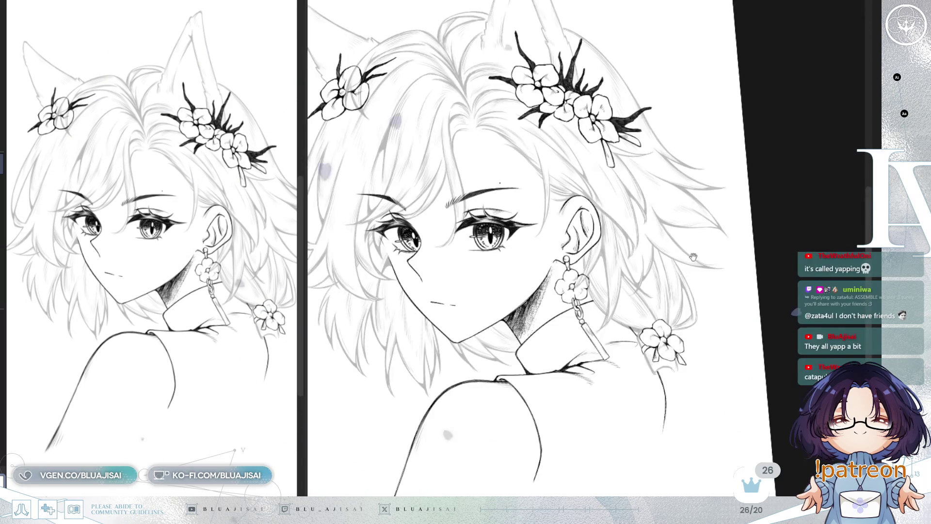
# - Straighten the canvas view so the head stands upright for inking the hair strands
pyautogui.moveTo(799, 183); pyautogui.dragTo(780, 150)
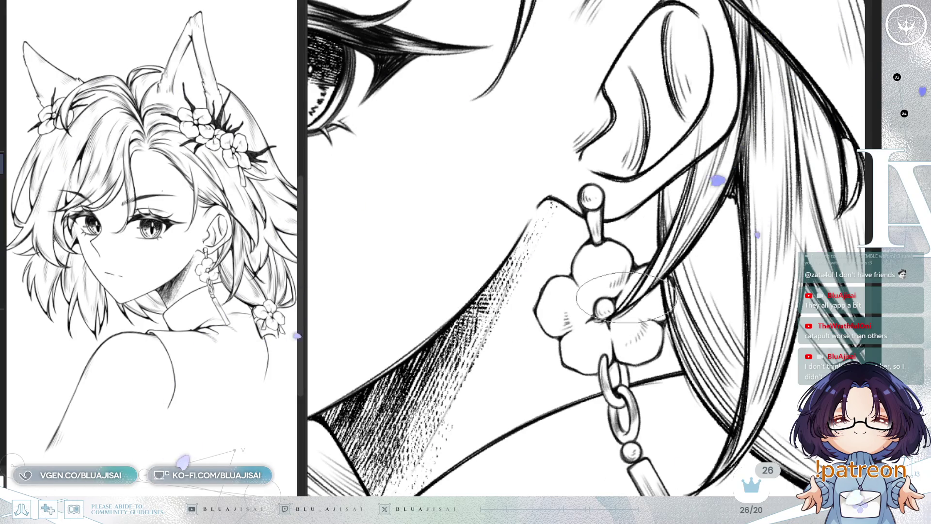
pyautogui.scroll(-2, 611, 305)
pyautogui.scroll(-1, 626, 276)
pyautogui.scroll(-1, 610, 332)
pyautogui.scroll(-1, 610, 333)
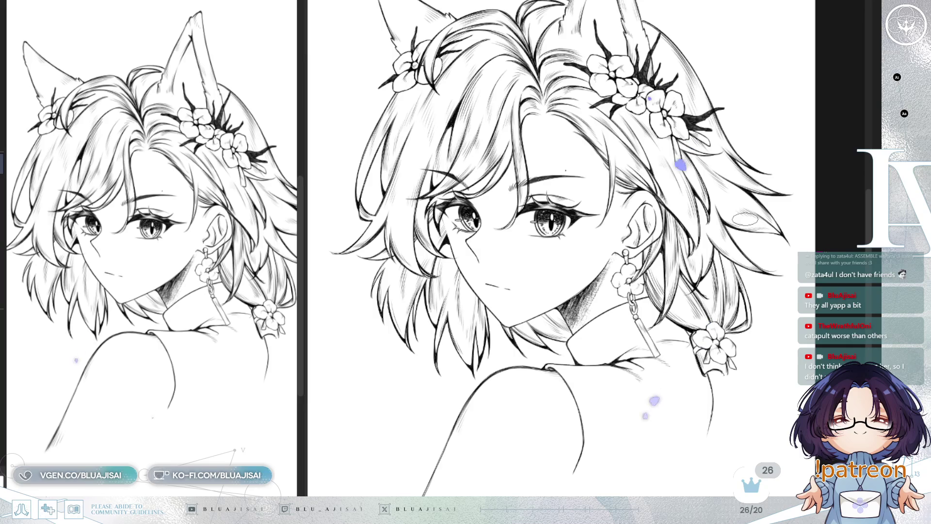
pyautogui.scroll(-1, 627, 251)
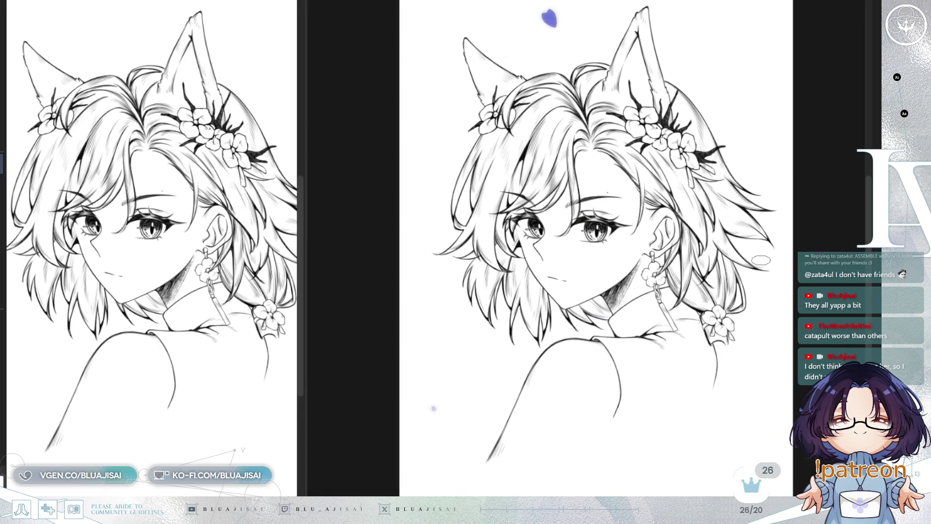
# - Mirror-check the drawing and erase the faint sketch strokes between the hair and back
pyautogui.press('h')
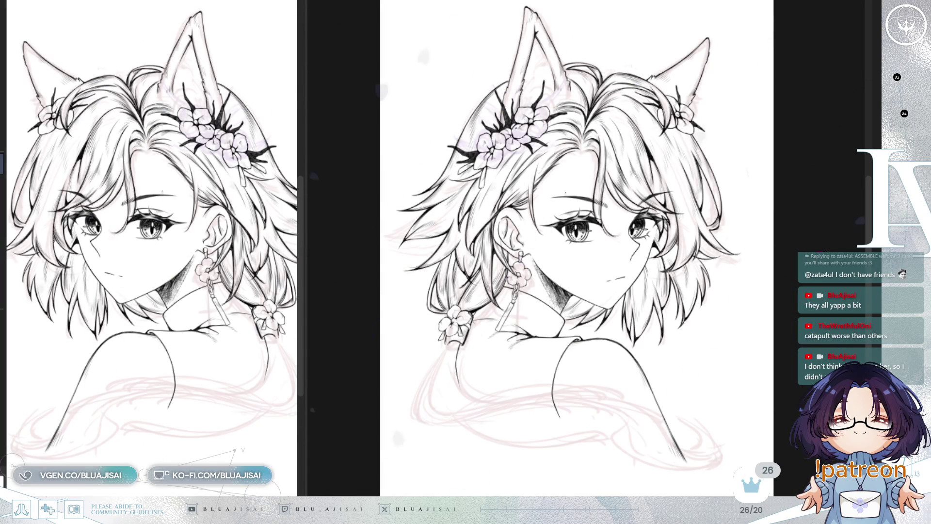
pyautogui.press('h')
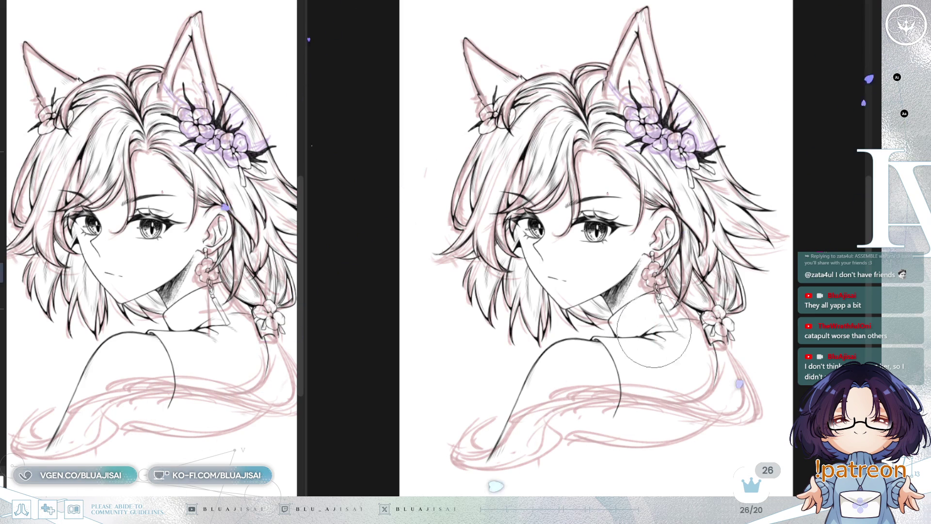
pyautogui.moveTo(684, 326)
pyautogui.mouseDown()
pyautogui.moveTo(678, 405)
pyautogui.moveTo(659, 390)
pyautogui.moveTo(596, 397)
pyautogui.moveTo(502, 440)
pyautogui.moveTo(531, 474)
pyautogui.moveTo(757, 430)
pyautogui.moveTo(737, 375)
pyautogui.moveTo(706, 379)
pyautogui.mouseUp()
pyautogui.press('h')
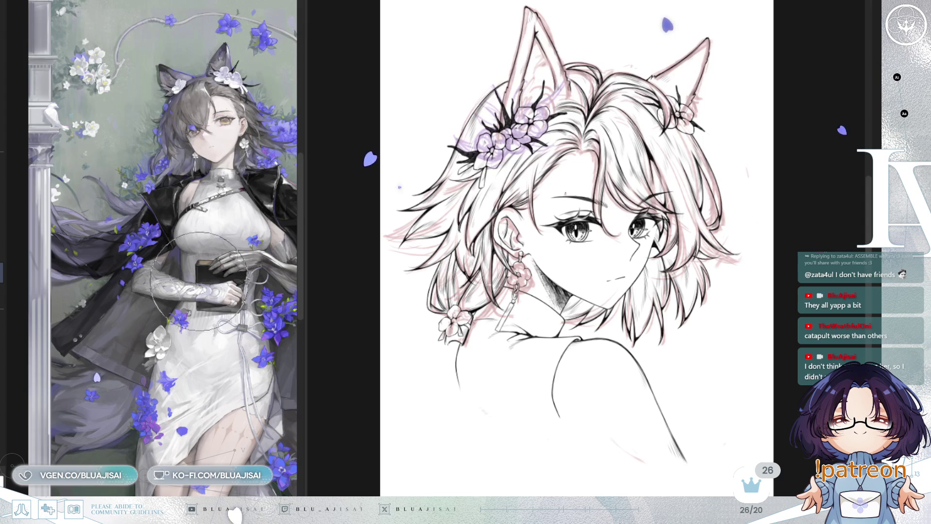
pyautogui.scroll(2, 204, 294)
pyautogui.scroll(2, 204, 294)
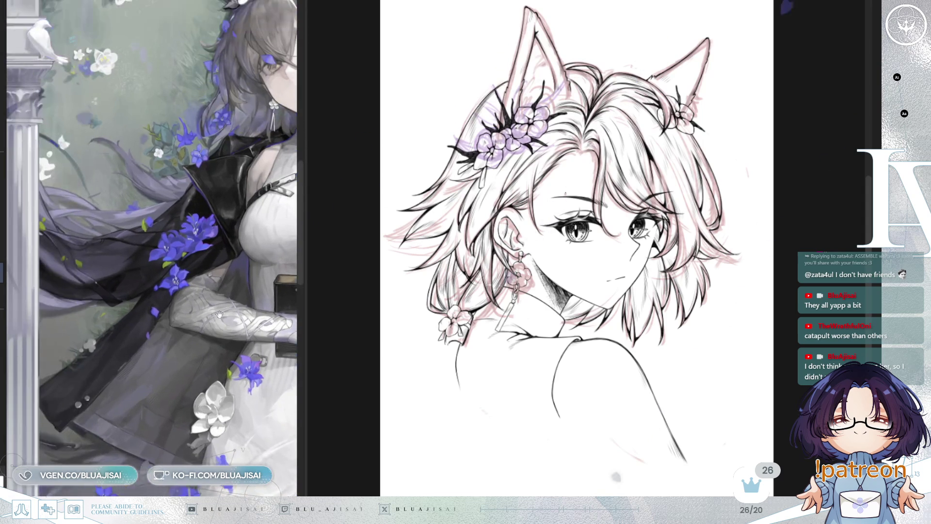
pyautogui.moveTo(203, 294)
pyautogui.mouseDown()
pyautogui.moveTo(168, 306)
pyautogui.moveTo(203, 303)
pyautogui.mouseUp()
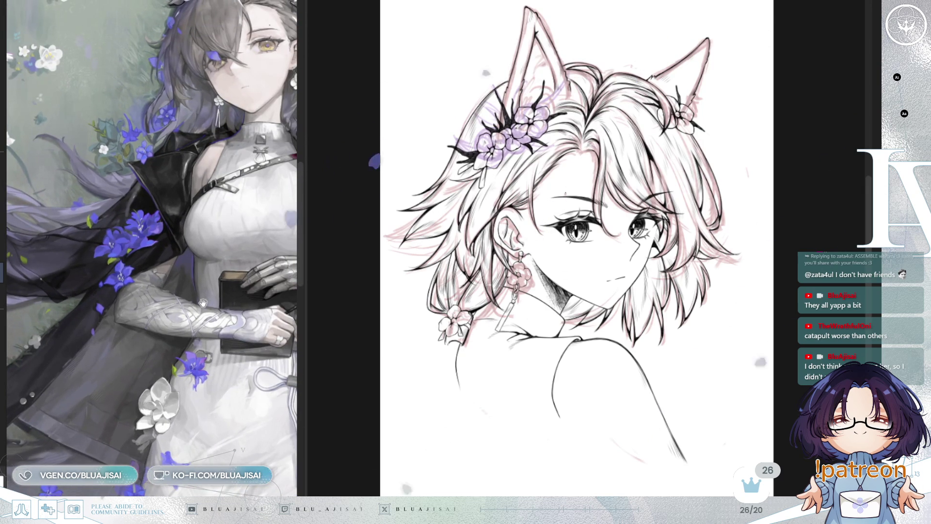
pyautogui.scroll(-2, 204, 303)
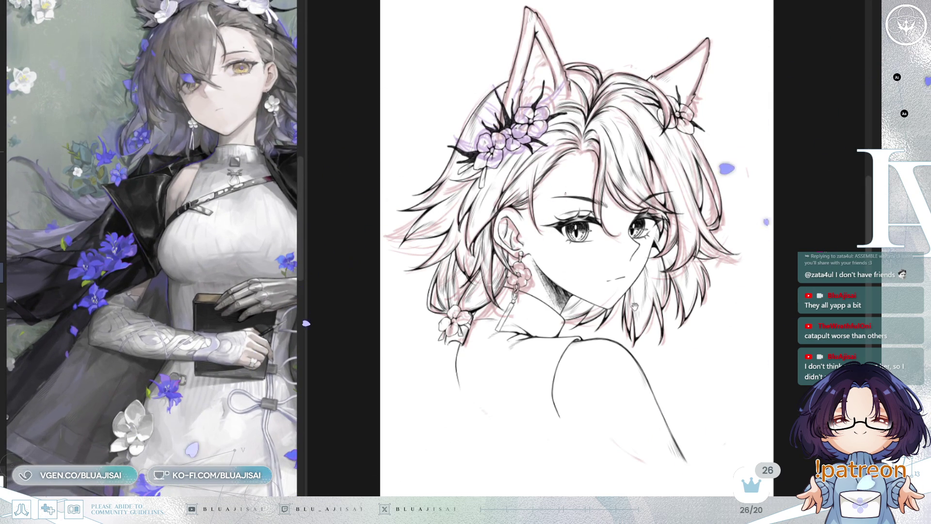
pyautogui.scroll(1, 623, 396)
pyautogui.scroll(1, 636, 395)
pyautogui.scroll(-1, 634, 385)
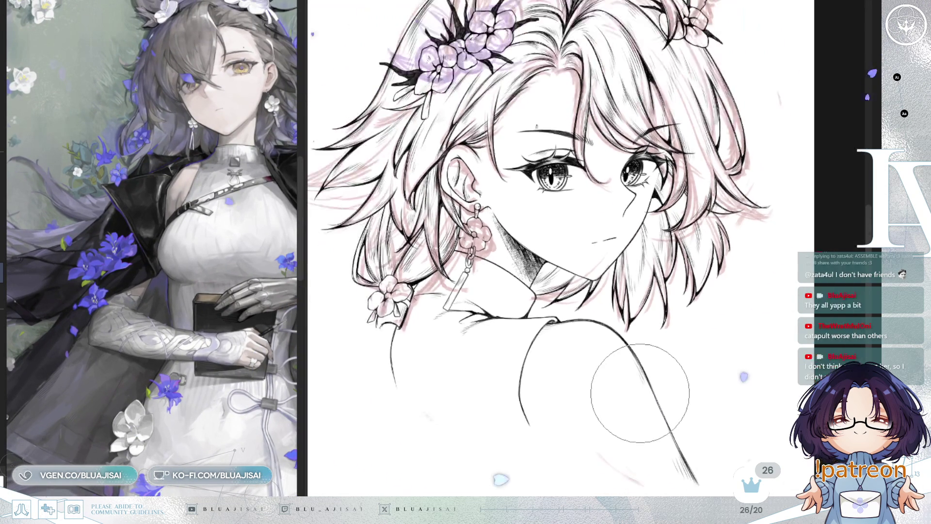
pyautogui.scroll(-2, 638, 398)
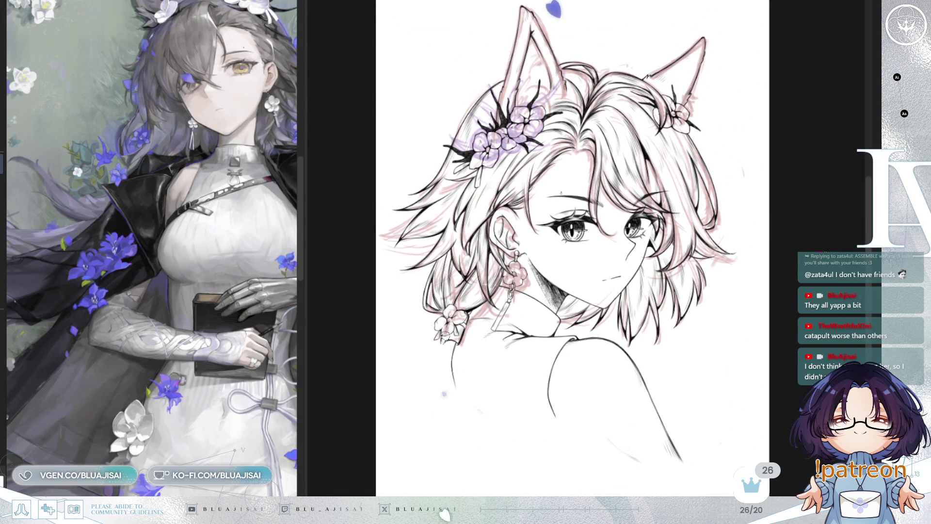
# - Sketch several pink strands sweeping from the lower-left hair toward the shoulder
pyautogui.moveTo(437, 350); pyautogui.dragTo(446, 437)
pyautogui.moveTo(457, 344); pyautogui.dragTo(506, 417)
pyautogui.moveTo(463, 368); pyautogui.dragTo(542, 425)
pyautogui.moveTo(474, 390); pyautogui.dragTo(560, 416)
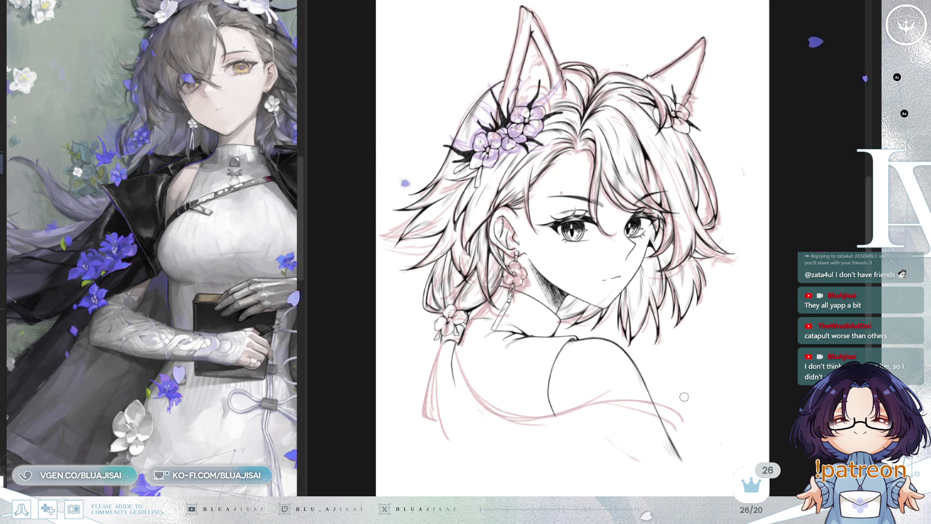
pyautogui.press('Delete')
pyautogui.scroll(-3, 693, 339)
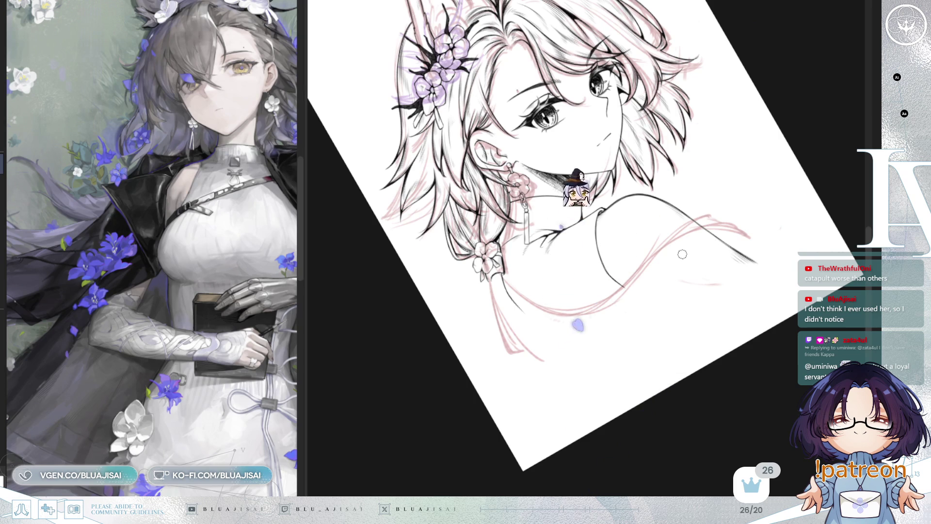
# - Mirror-check the sketch and add a pink strand curving toward the shoulder
pyautogui.press('Home')
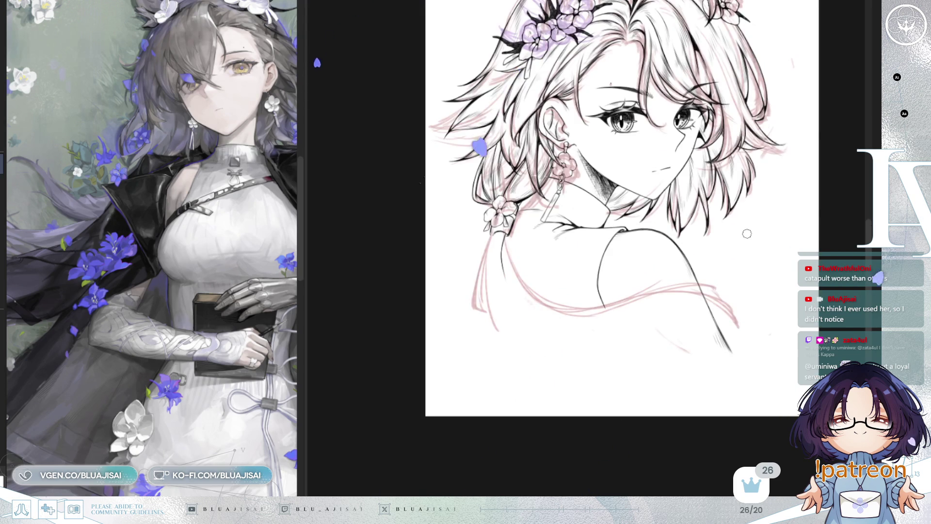
pyautogui.press('m')
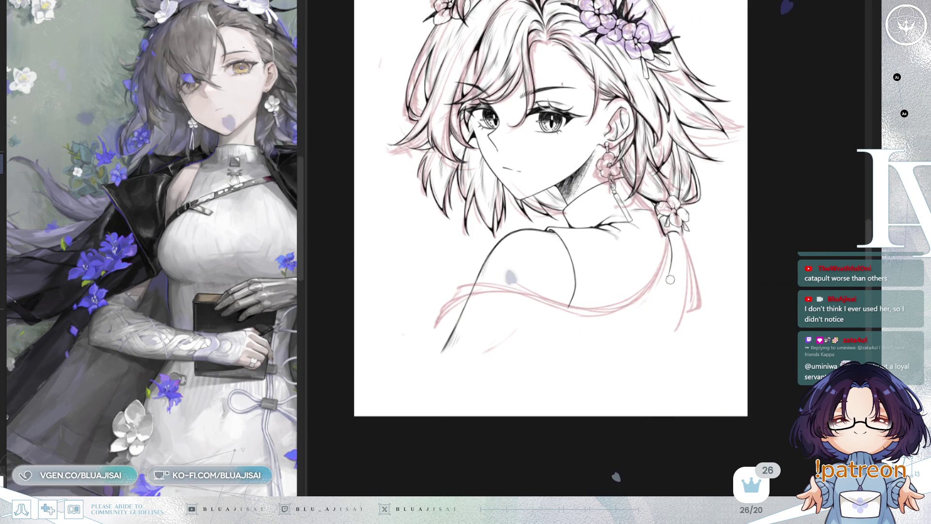
pyautogui.press('m')
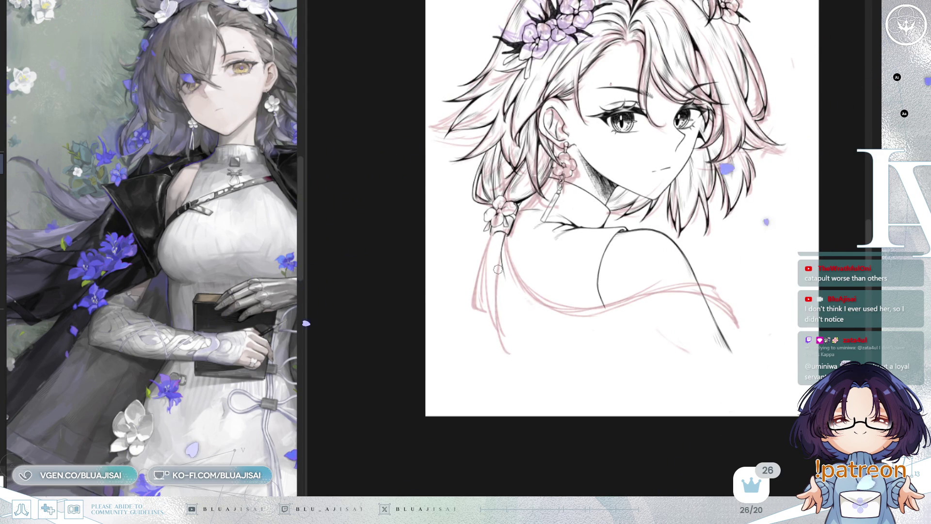
pyautogui.press('4')
pyautogui.moveTo(529, 364); pyautogui.dragTo(720, 295)
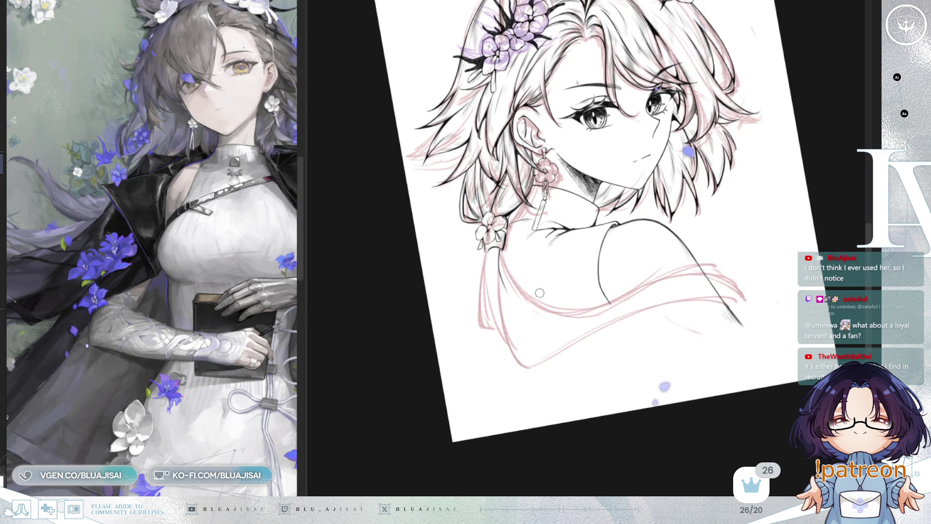
# - Ink a dark line across the lower-right cloth, checking it mirrored and tilted
pyautogui.press('h')
pyautogui.press('5')
pyautogui.press('4')
pyautogui.press('4')
pyautogui.press('5')
pyautogui.moveTo(668, 264); pyautogui.dragTo(610, 341)
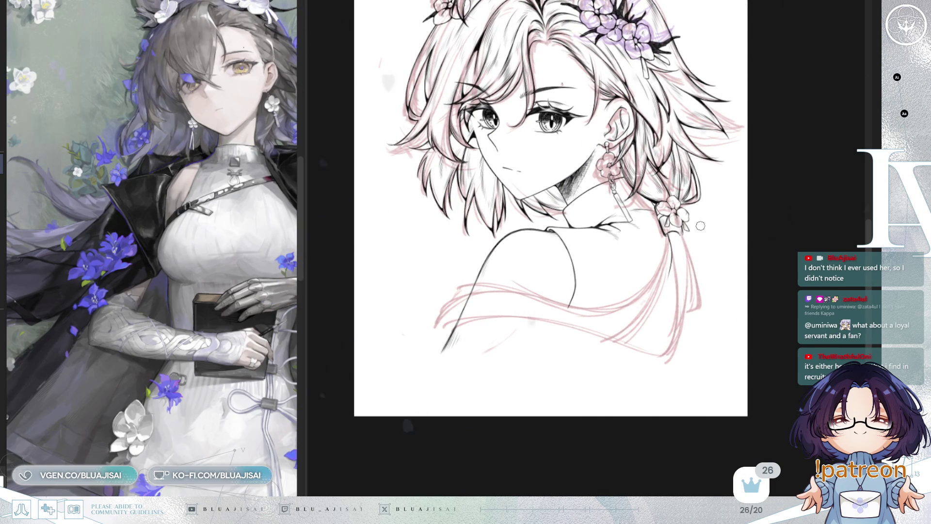
pyautogui.press('4')
pyautogui.press('m')
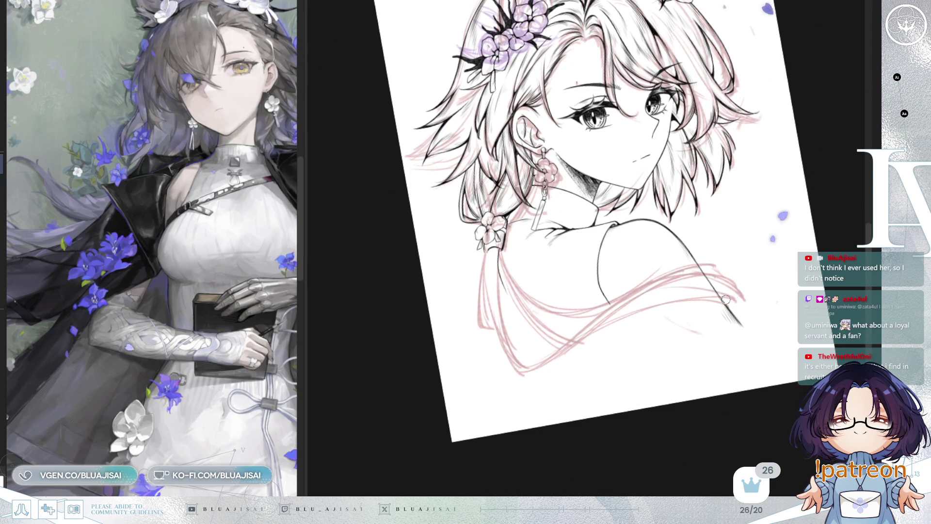
pyautogui.press('4')
pyautogui.press('4')
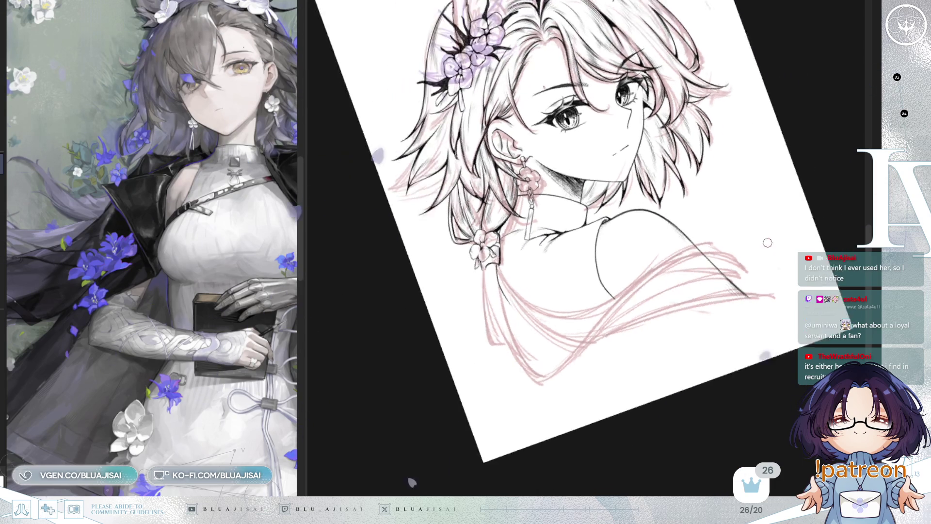
# - Reframe the view onto the hair and adjust the brush size for erasing
pyautogui.moveTo(638, 318); pyautogui.dragTo(814, 207)
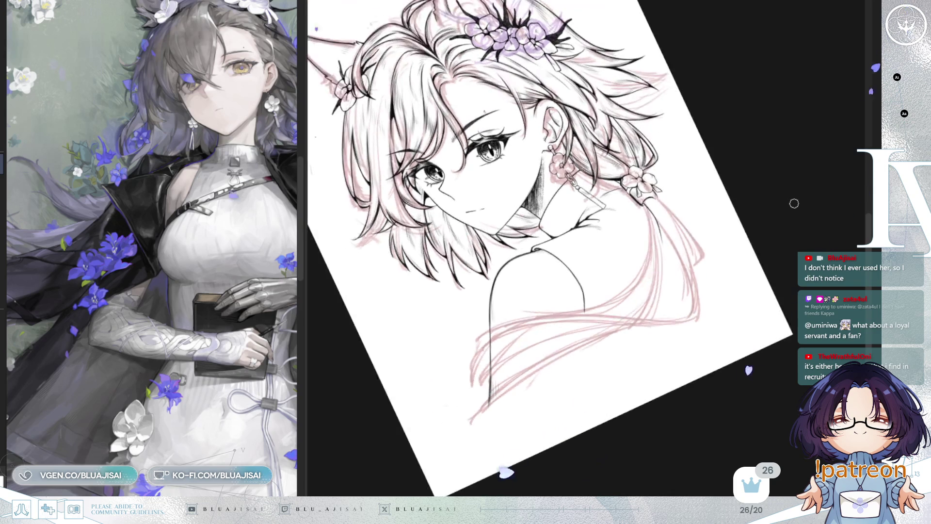
pyautogui.moveTo(793, 203); pyautogui.dragTo(645, 293)
pyautogui.press(']')
pyautogui.press(']')
pyautogui.press(']')
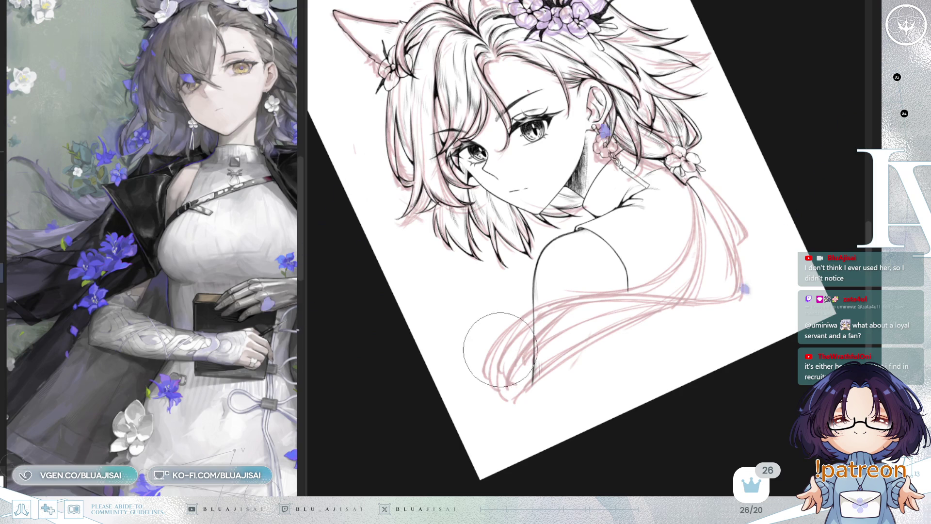
pyautogui.press('[')
pyautogui.press('[')
pyautogui.press('[')
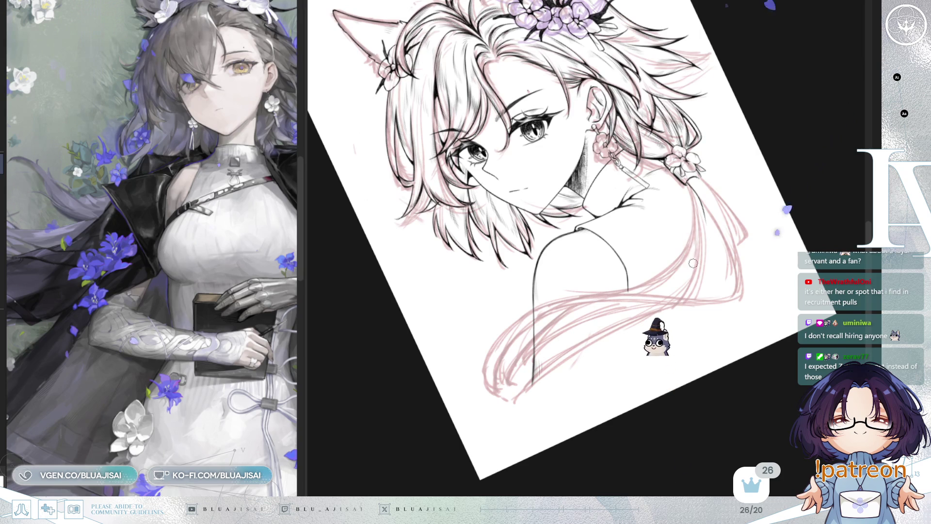
pyautogui.press('Delete')
pyautogui.press('Delete')
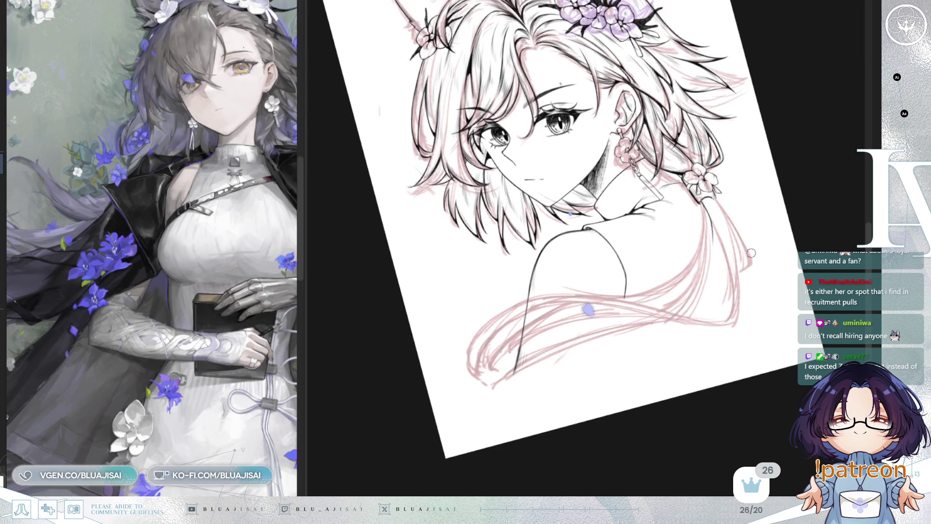
pyautogui.press('Insert')
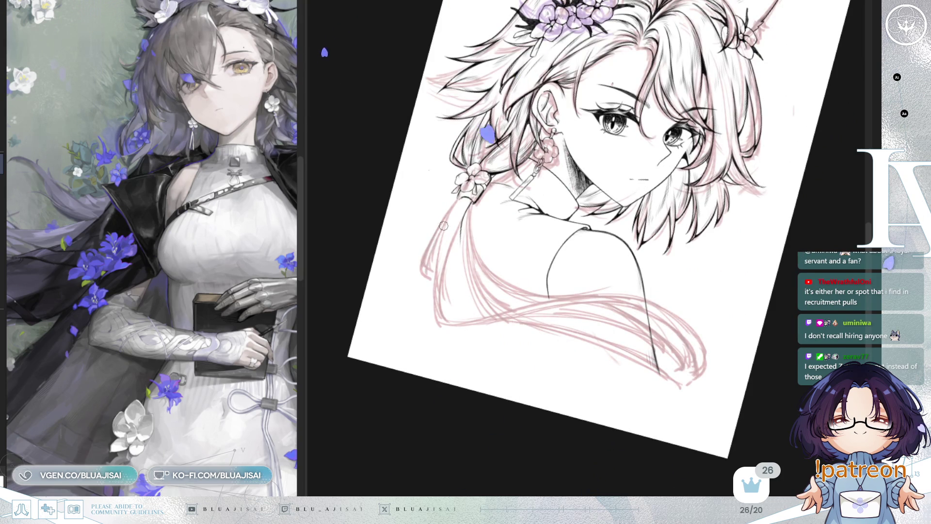
# - Erase the pink strands left of the braid and redraw them further out to the left
pyautogui.press(']')
pyautogui.press(']')
pyautogui.press(']')
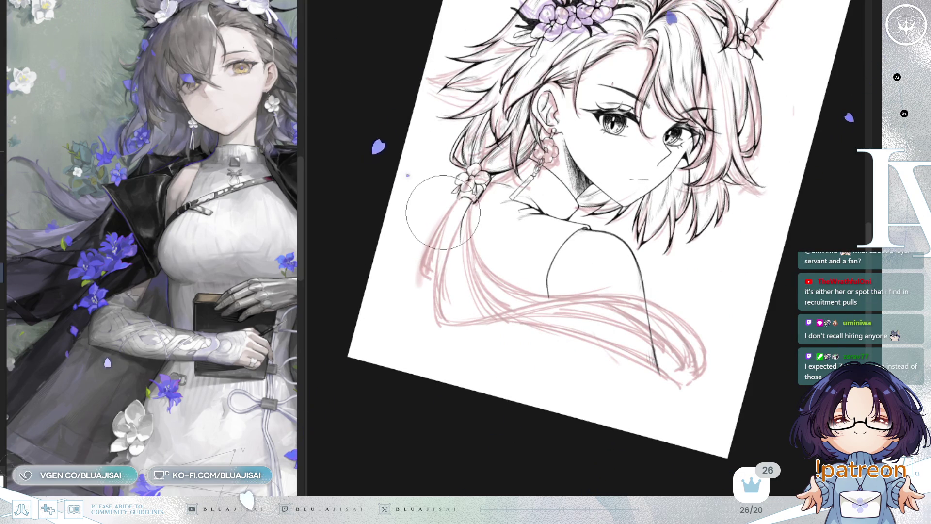
pyautogui.moveTo(441, 217); pyautogui.dragTo(411, 277)
pyautogui.press('[')
pyautogui.press('[')
pyautogui.press('[')
pyautogui.moveTo(465, 197); pyautogui.dragTo(414, 306)
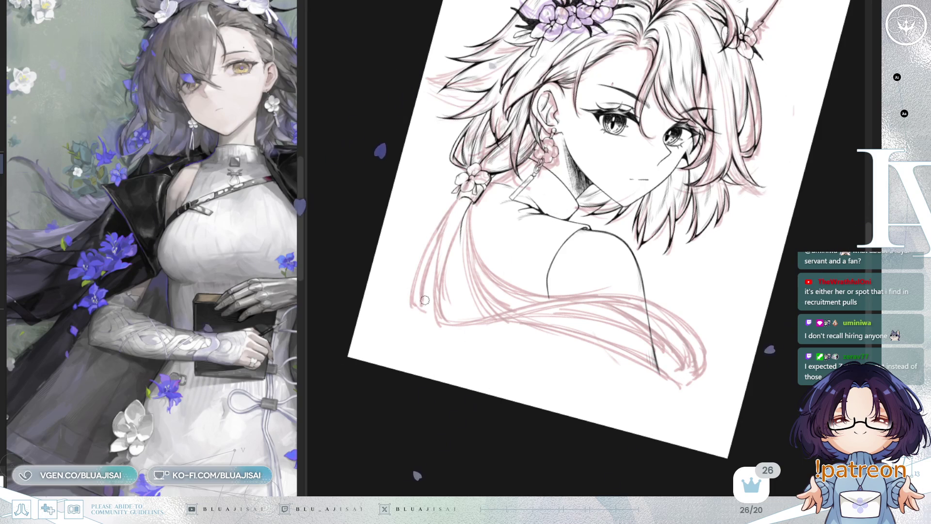
pyautogui.press('Home')
pyautogui.moveTo(583, 231); pyautogui.dragTo(650, 218)
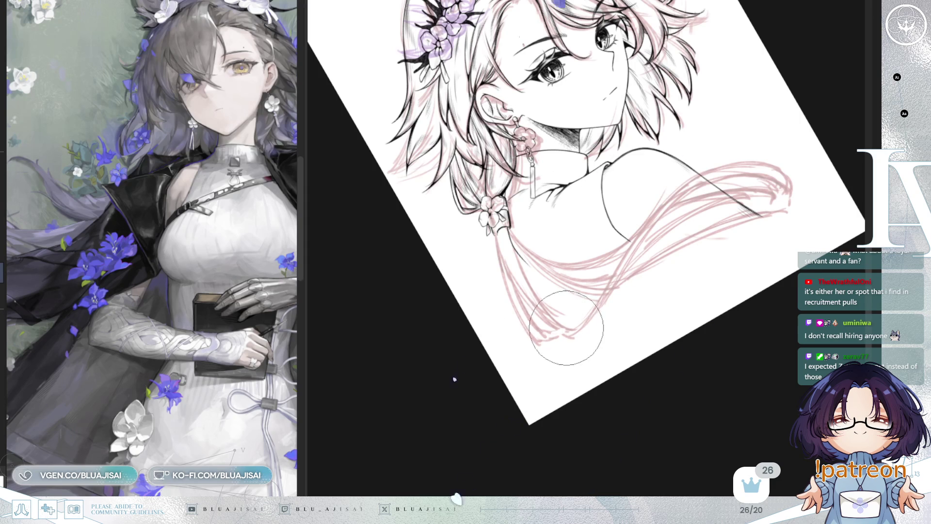
# - Tilt the view over the streamers and add a pink stroke at the strands' right tip
pyautogui.press('p')
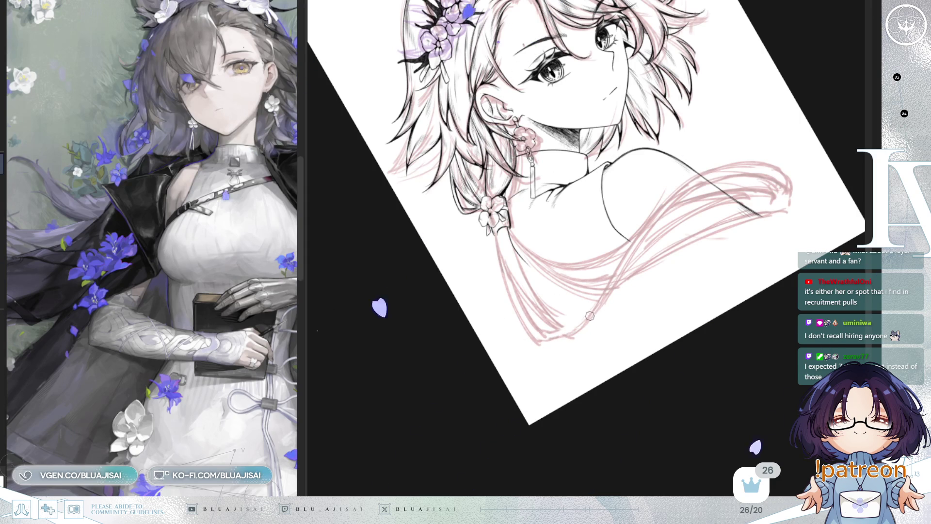
pyautogui.press('End')
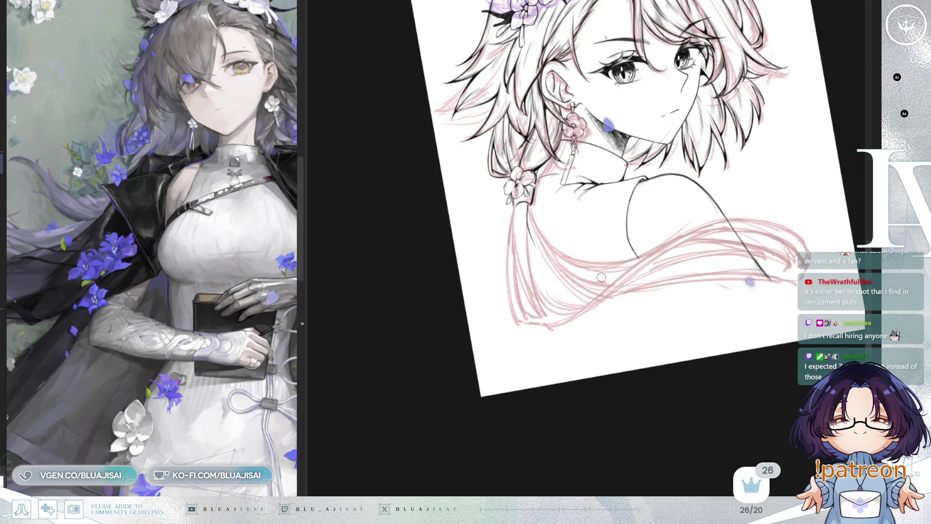
pyautogui.press('End')
pyautogui.scroll(2, 602, 277)
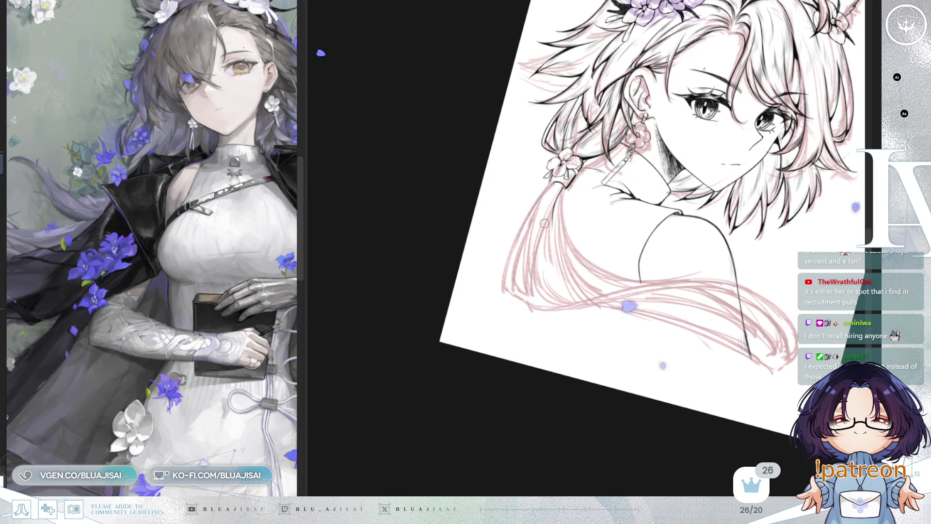
pyautogui.moveTo(514, 271); pyautogui.dragTo(807, 129)
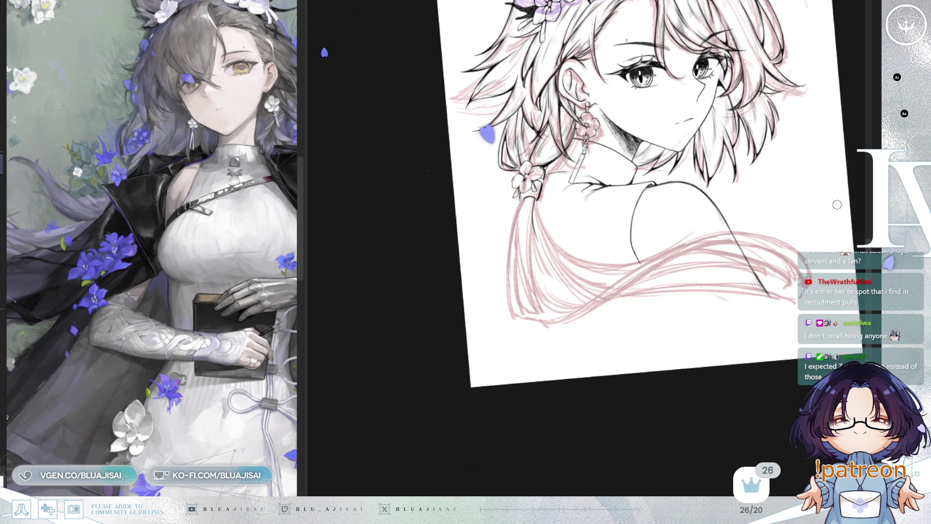
pyautogui.moveTo(837, 205); pyautogui.dragTo(702, 267)
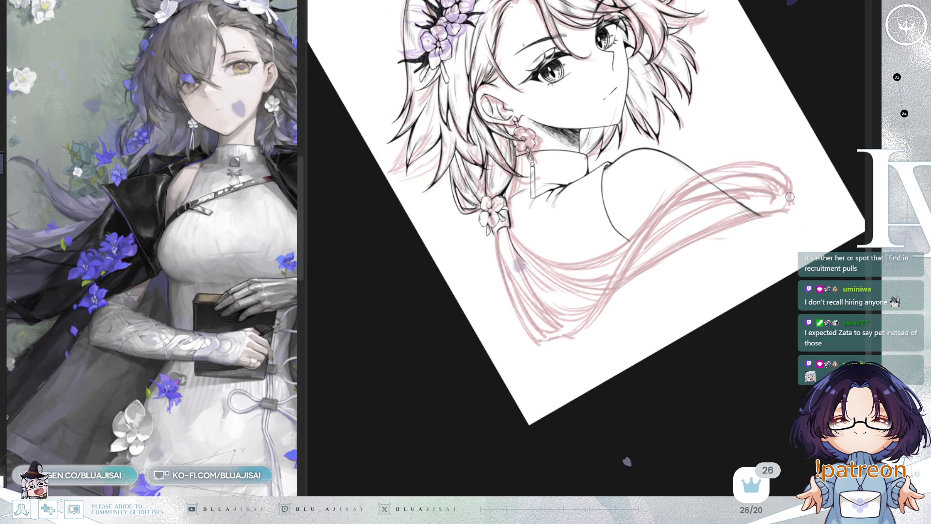
pyautogui.moveTo(787, 202)
pyautogui.mouseDown()
pyautogui.moveTo(786, 186)
pyautogui.moveTo(788, 208)
pyautogui.moveTo(688, 251)
pyautogui.moveTo(683, 245)
pyautogui.mouseUp()
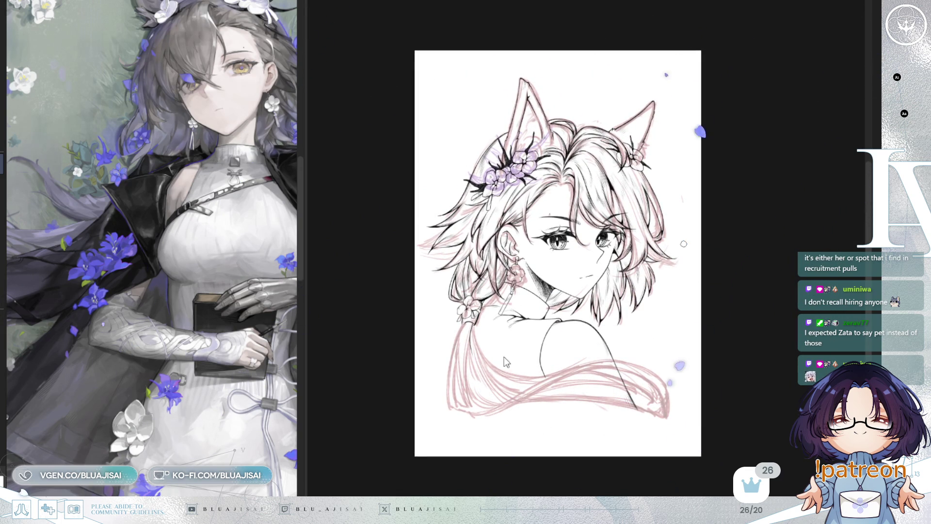
pyautogui.scroll(2, 457, 346)
pyautogui.scroll(1, 572, 246)
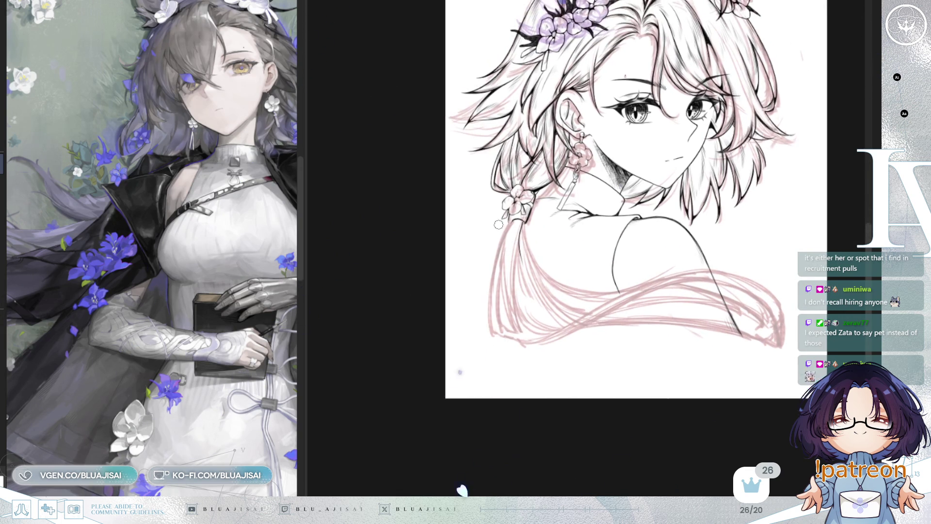
# - Redo the thin pink stroke left of the hair and check the drawing mirrored
pyautogui.hotkey('ctrl', 'z')
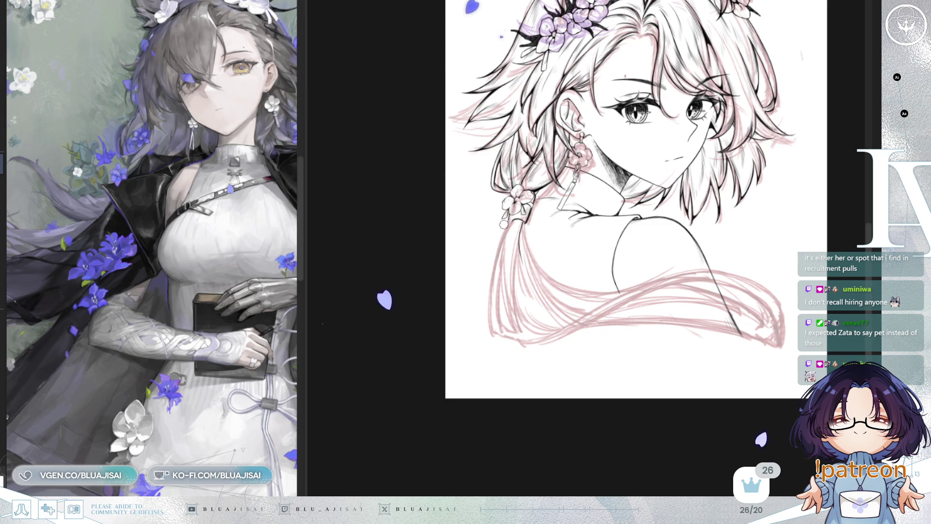
pyautogui.moveTo(468, 291); pyautogui.dragTo(496, 243)
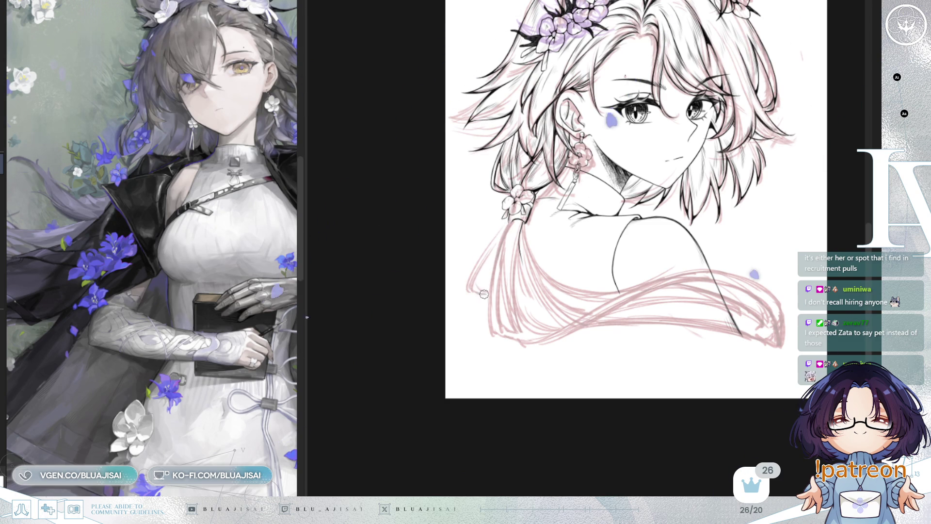
pyautogui.press('m')
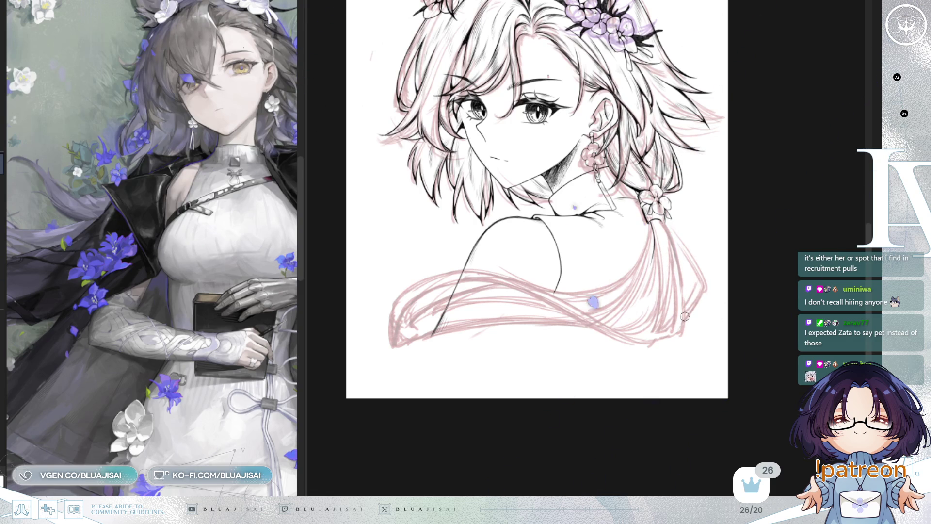
pyautogui.press('[')
pyautogui.press('[')
pyautogui.press('[')
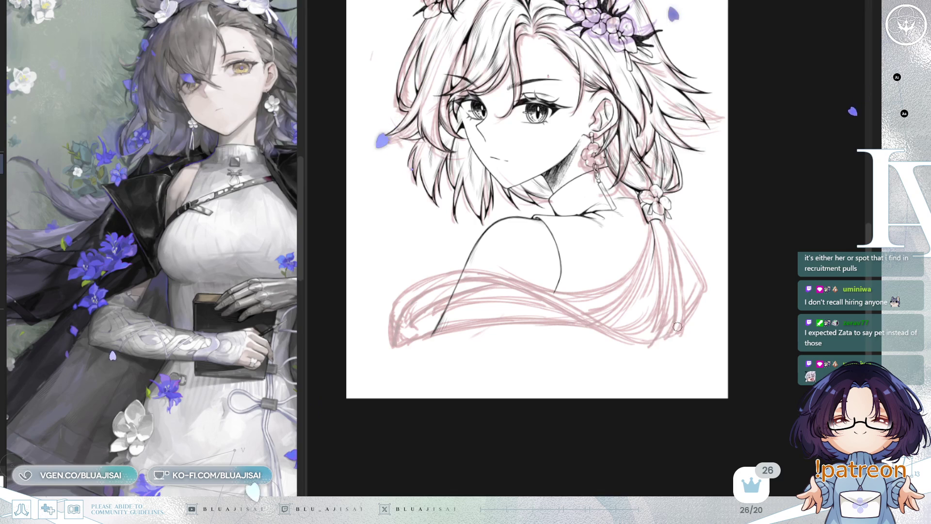
pyautogui.press('h')
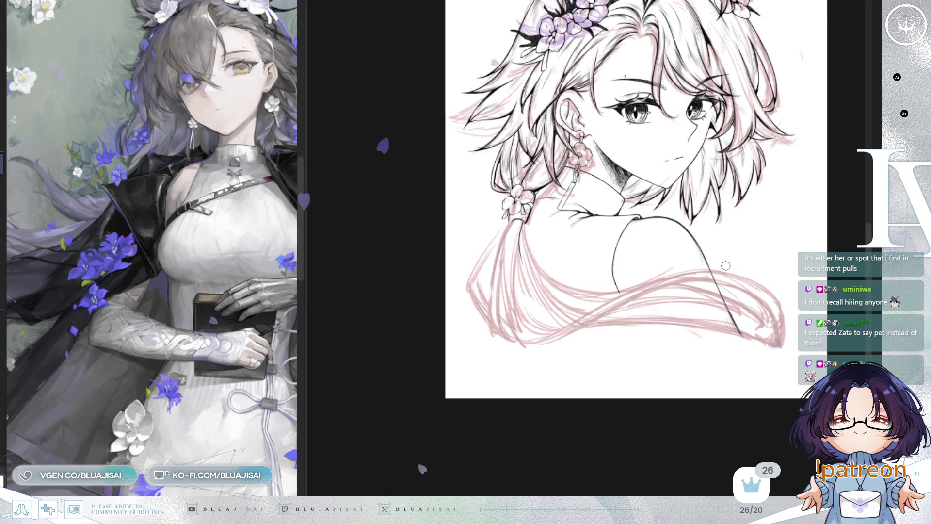
# - Undo the stray stroke and redraw the pink strand along the braid's left edge
pyautogui.hotkey('ctrl', 'z')
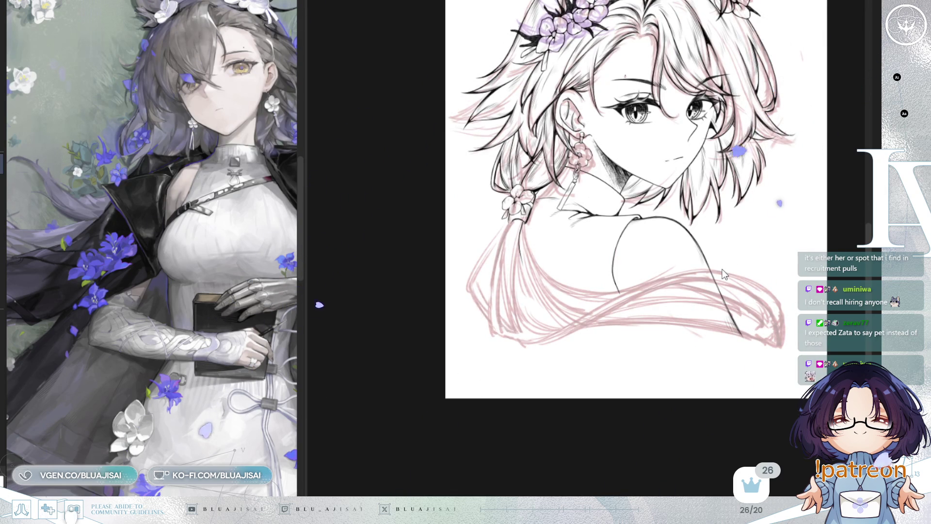
pyautogui.moveTo(477, 287)
pyautogui.mouseDown()
pyautogui.moveTo(466, 281)
pyautogui.moveTo(496, 225)
pyautogui.moveTo(467, 281)
pyautogui.moveTo(476, 269)
pyautogui.mouseUp()
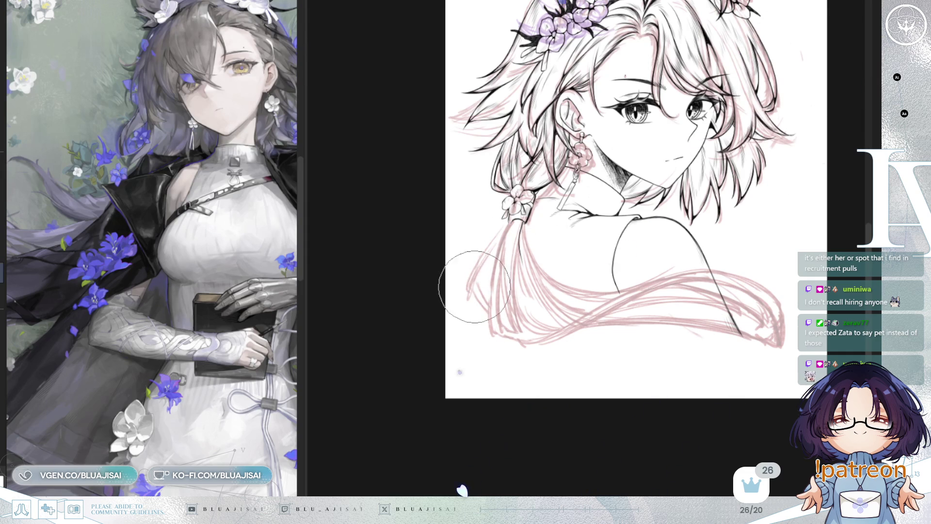
pyautogui.moveTo(487, 260); pyautogui.dragTo(481, 284)
pyautogui.moveTo(503, 223); pyautogui.dragTo(484, 290)
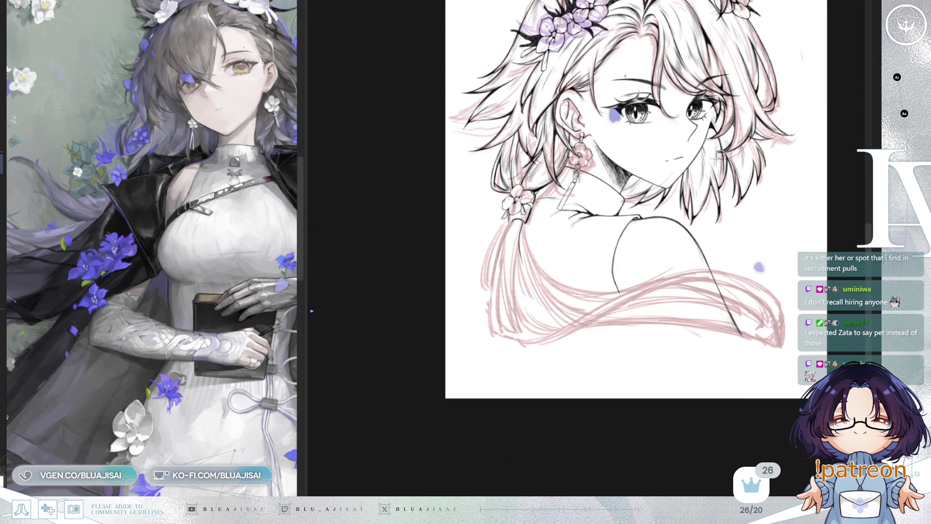
pyautogui.hotkey('ctrl', 'z')
pyautogui.moveTo(502, 222); pyautogui.dragTo(484, 282)
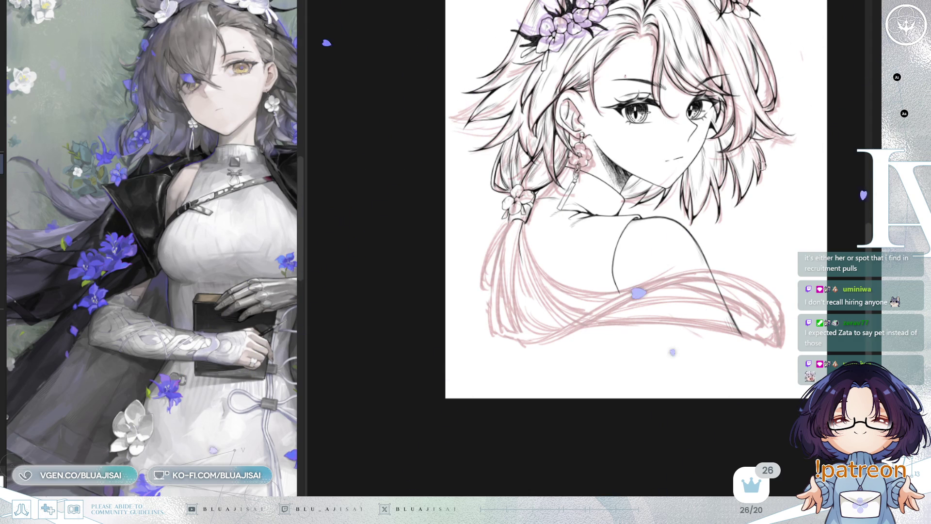
pyautogui.scroll(2, 774, 276)
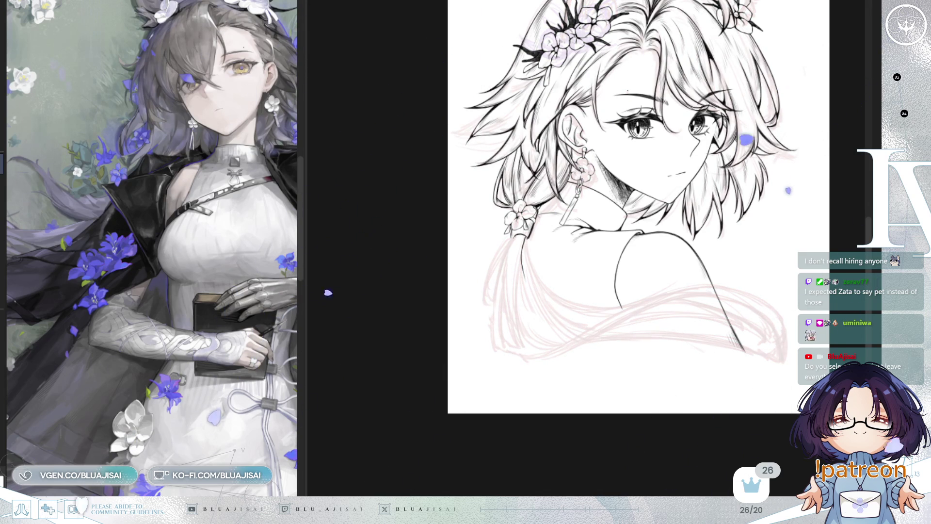
pyautogui.scroll(3, 617, 425)
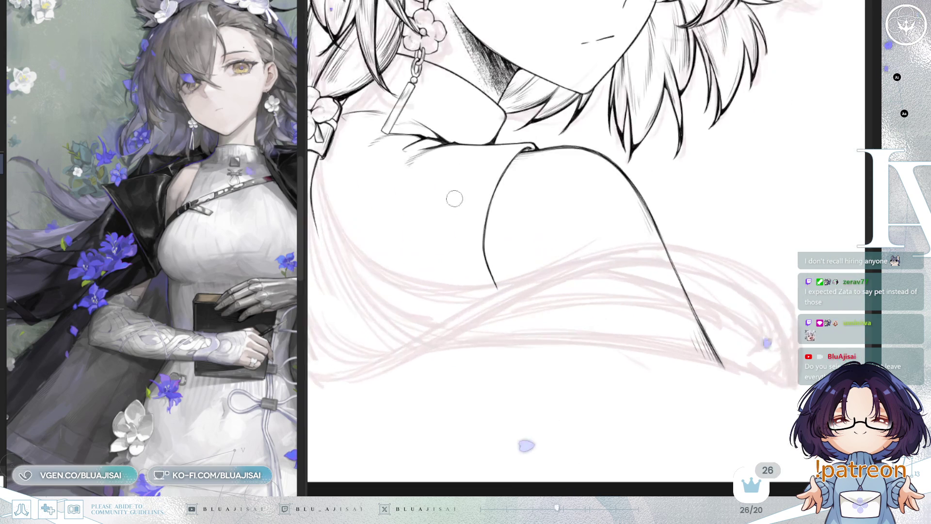
# - Erase the strand lines below the hair tie and ink a fresh strand down from it
pyautogui.moveTo(454, 198); pyautogui.dragTo(596, 269)
pyautogui.moveTo(528, 204)
pyautogui.mouseDown()
pyautogui.moveTo(500, 223)
pyautogui.moveTo(499, 197)
pyautogui.moveTo(522, 243)
pyautogui.mouseUp()
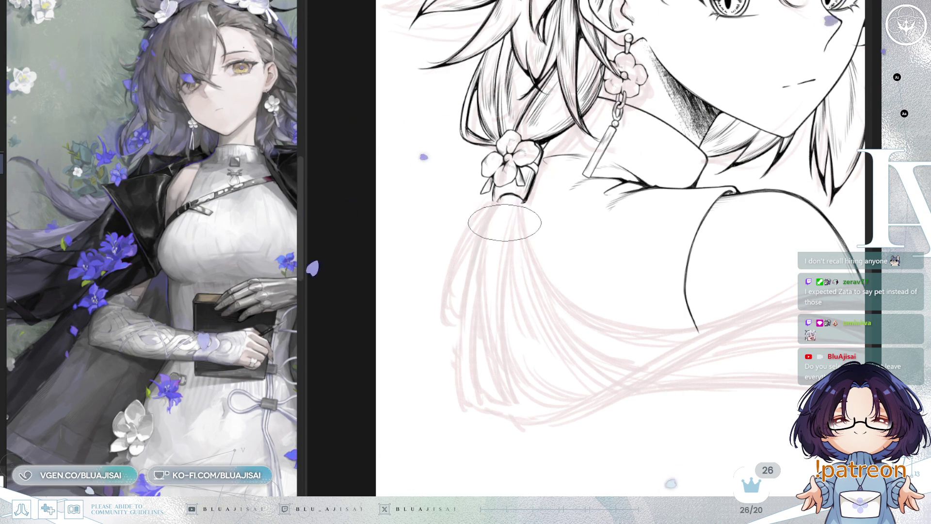
pyautogui.scroll(2, 514, 204)
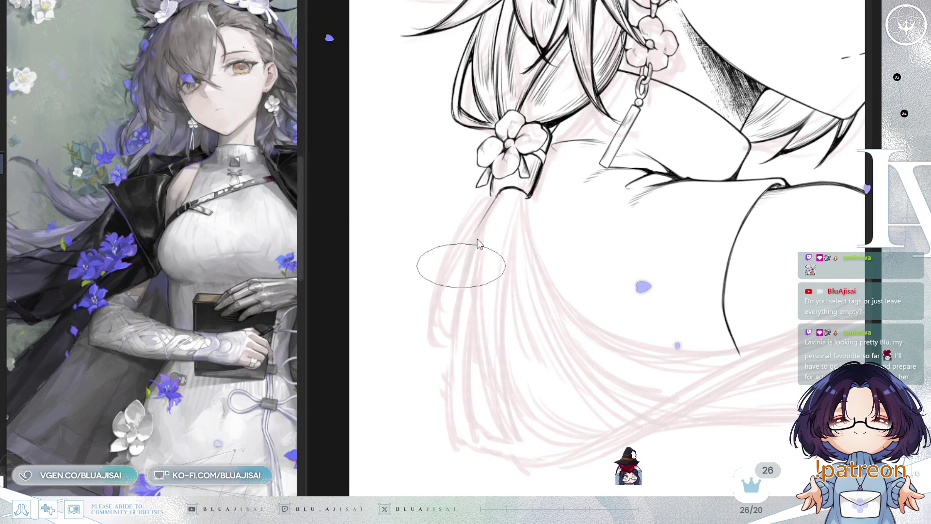
pyautogui.moveTo(498, 196); pyautogui.dragTo(431, 324)
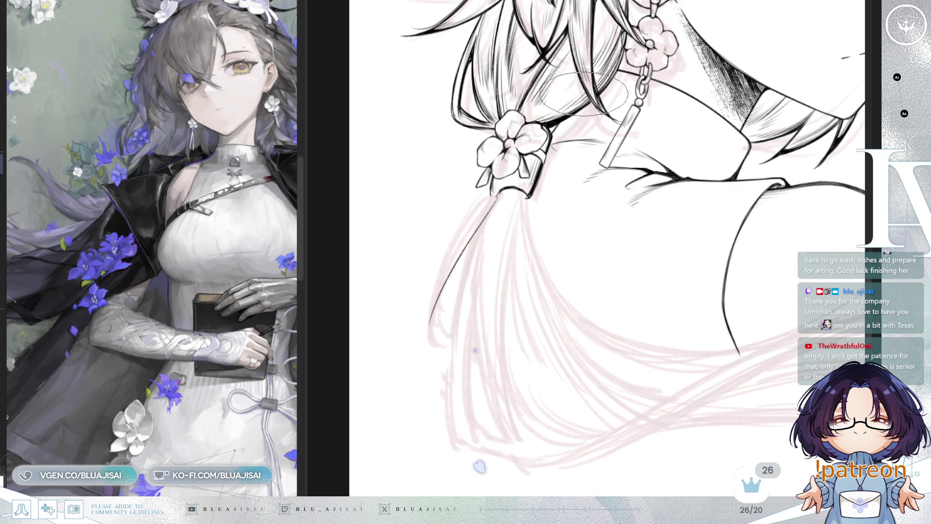
pyautogui.moveTo(591, 153); pyautogui.dragTo(574, 146)
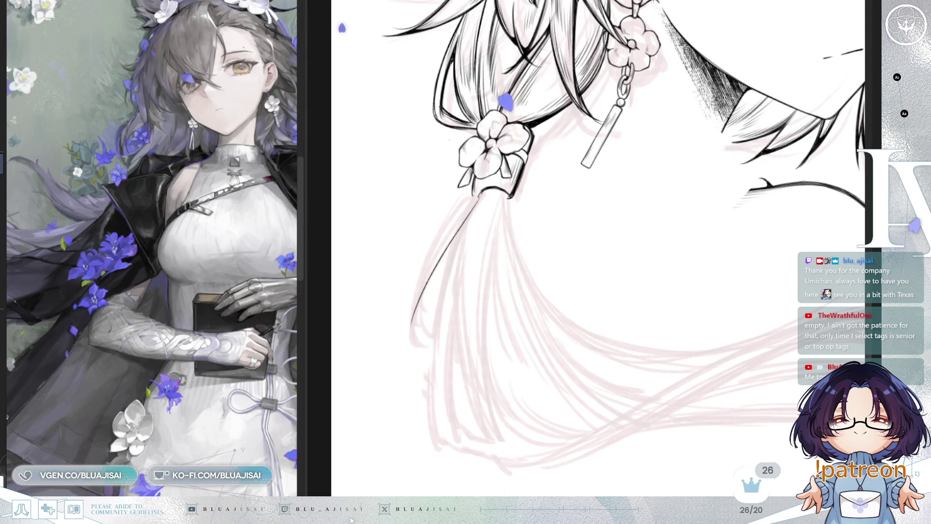
# - Check the lineart against the sketch, then ink a long strand down from the hair tie
pyautogui.hotkey('ctrl', 'z')
pyautogui.hotkey('ctrl', 'y')
pyautogui.hotkey('ctrl', '+')
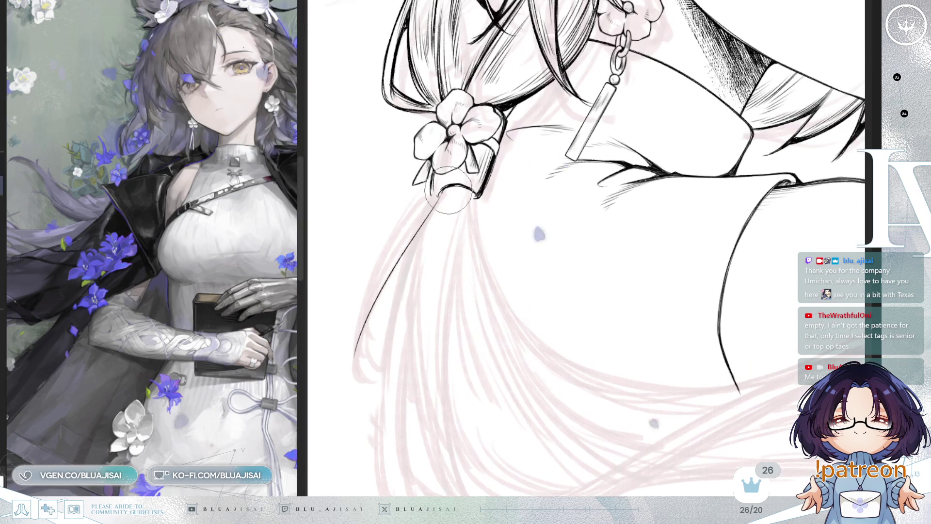
pyautogui.press('[')
pyautogui.press('[')
pyautogui.press('[')
pyautogui.moveTo(513, 219); pyautogui.dragTo(528, 226)
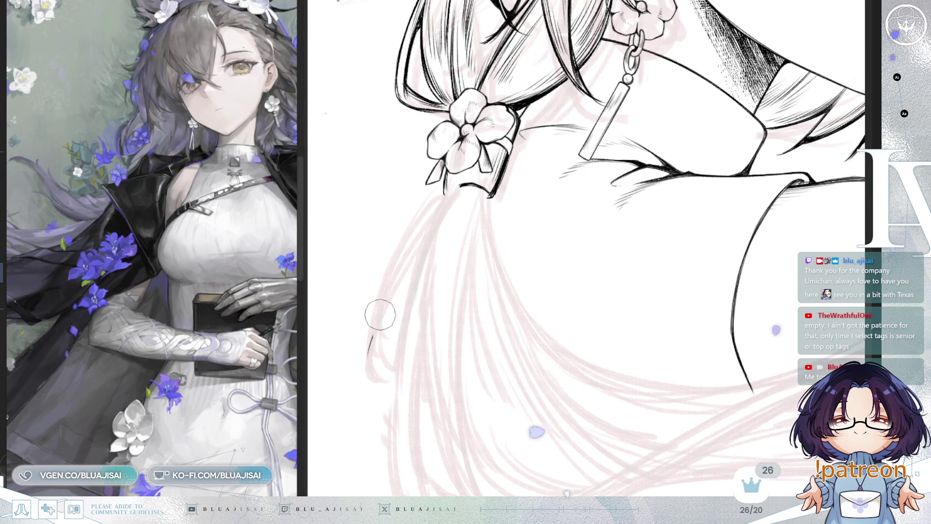
pyautogui.moveTo(462, 297); pyautogui.dragTo(493, 273)
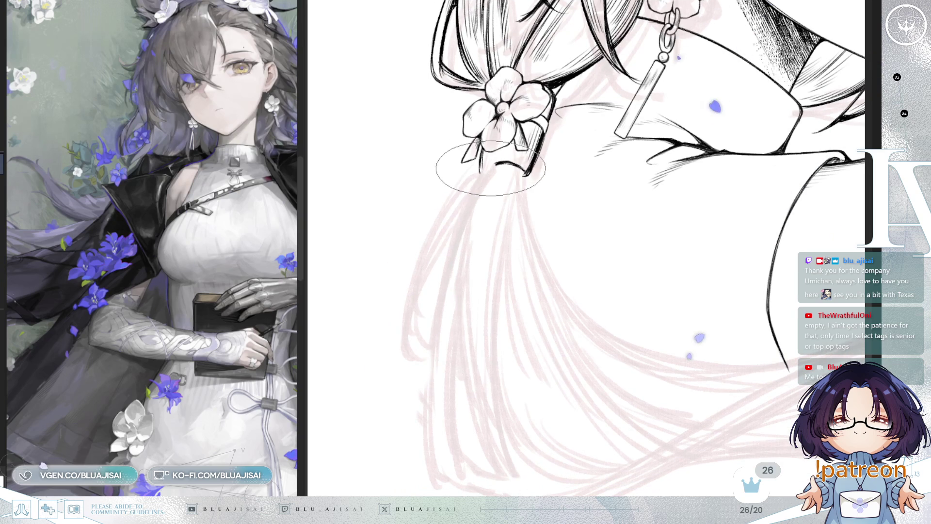
pyautogui.moveTo(490, 173); pyautogui.dragTo(401, 354)
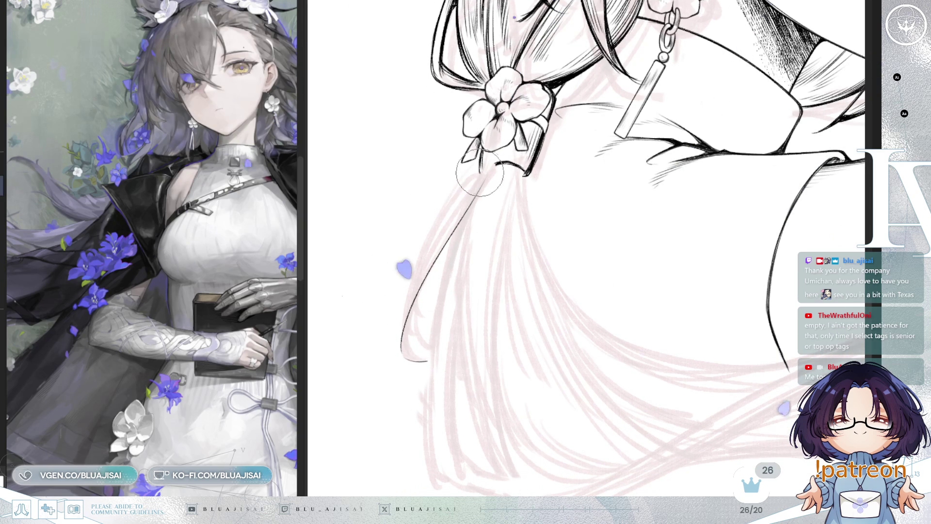
pyautogui.press('[')
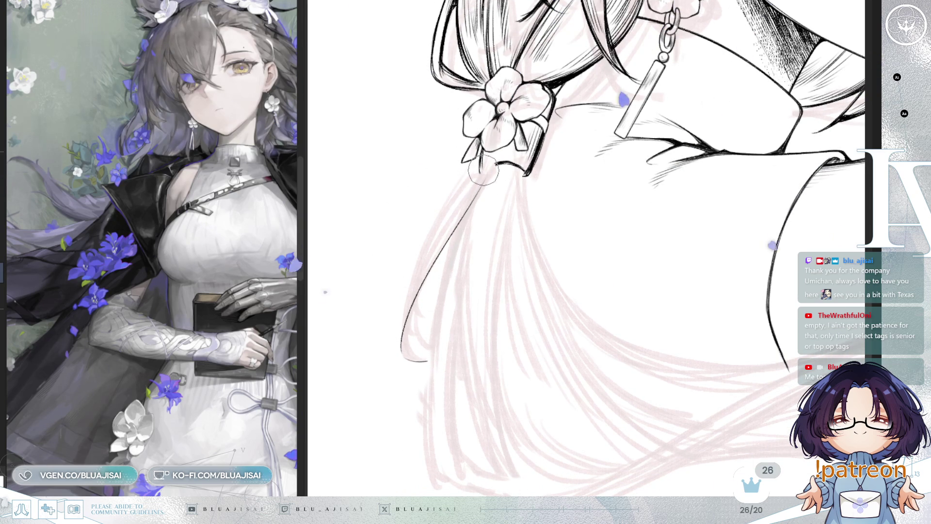
pyautogui.press(']')
pyautogui.press(']')
pyautogui.press(']')
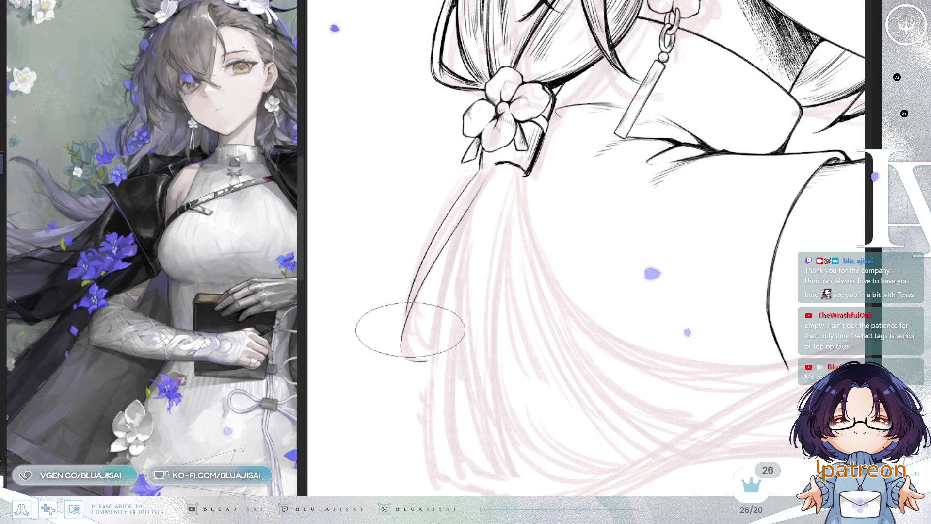
# - Ink several more thin strands down the ponytail, undoing one short stroke near the tie
pyautogui.moveTo(422, 356); pyautogui.dragTo(466, 208)
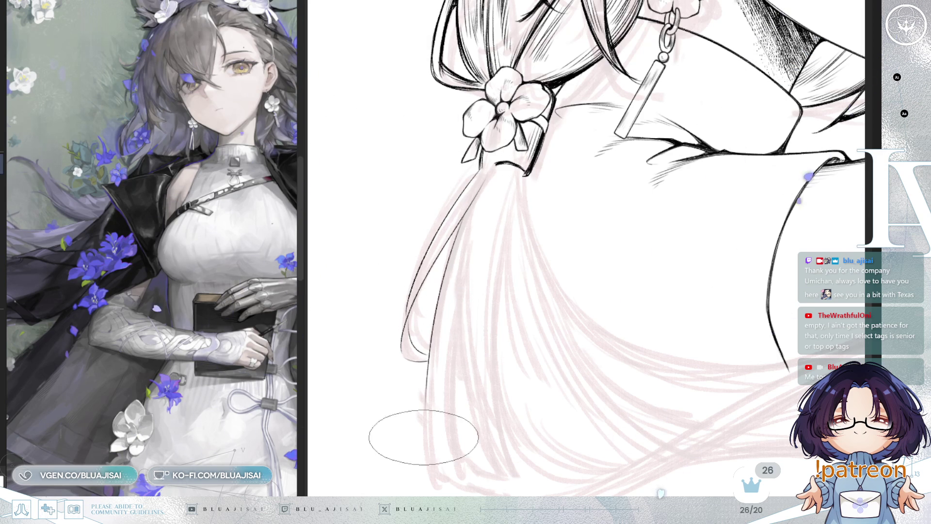
pyautogui.scroll(-2, 436, 284)
pyautogui.moveTo(457, 150); pyautogui.dragTo(420, 389)
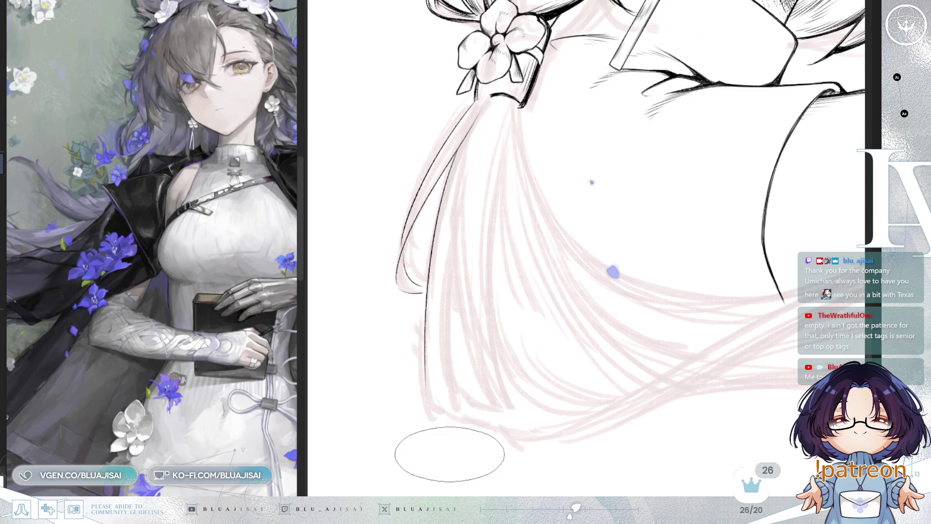
pyautogui.moveTo(433, 226)
pyautogui.mouseDown()
pyautogui.moveTo(426, 392)
pyautogui.moveTo(545, 350)
pyautogui.moveTo(537, 306)
pyautogui.moveTo(551, 262)
pyautogui.moveTo(574, 264)
pyautogui.mouseUp()
pyautogui.moveTo(572, 192)
pyautogui.mouseDown()
pyautogui.moveTo(543, 127)
pyautogui.moveTo(500, 141)
pyautogui.mouseUp()
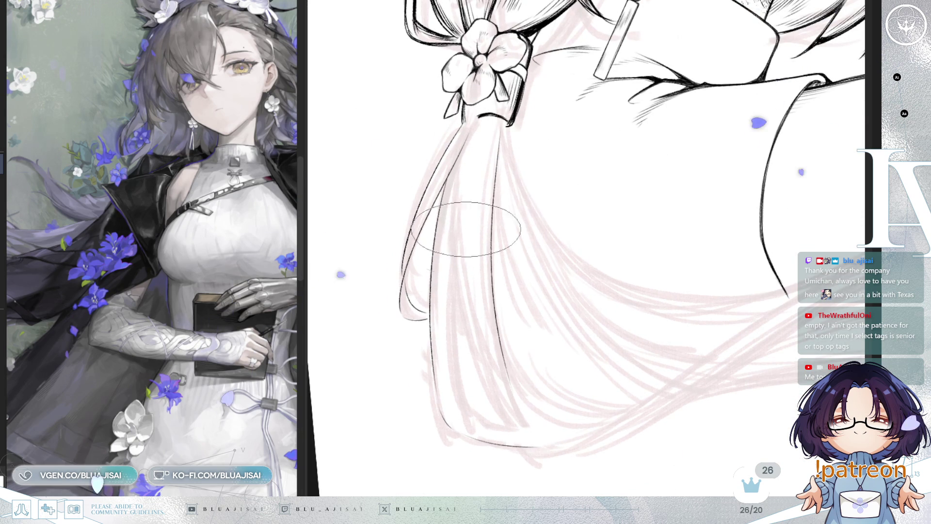
pyautogui.moveTo(451, 223); pyautogui.dragTo(509, 432)
pyautogui.hotkey('ctrl', 'z')
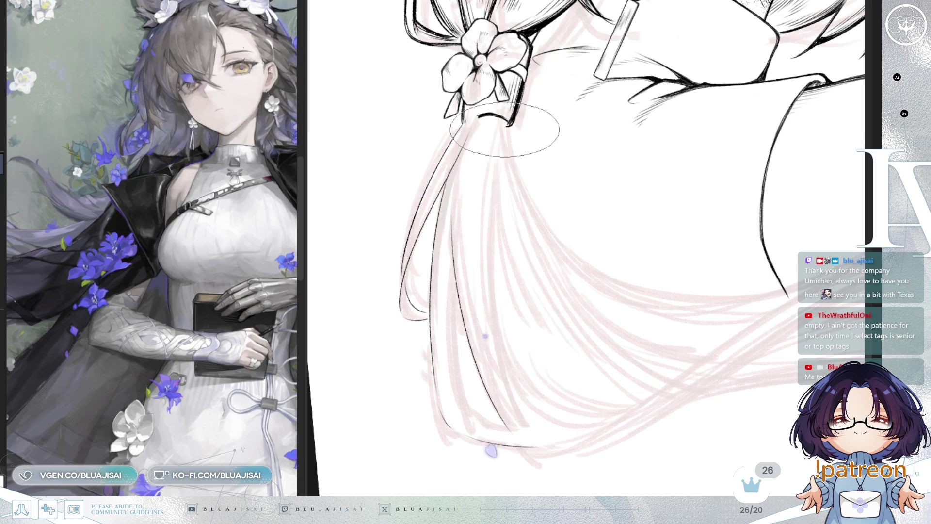
pyautogui.scroll(-3, 678, 284)
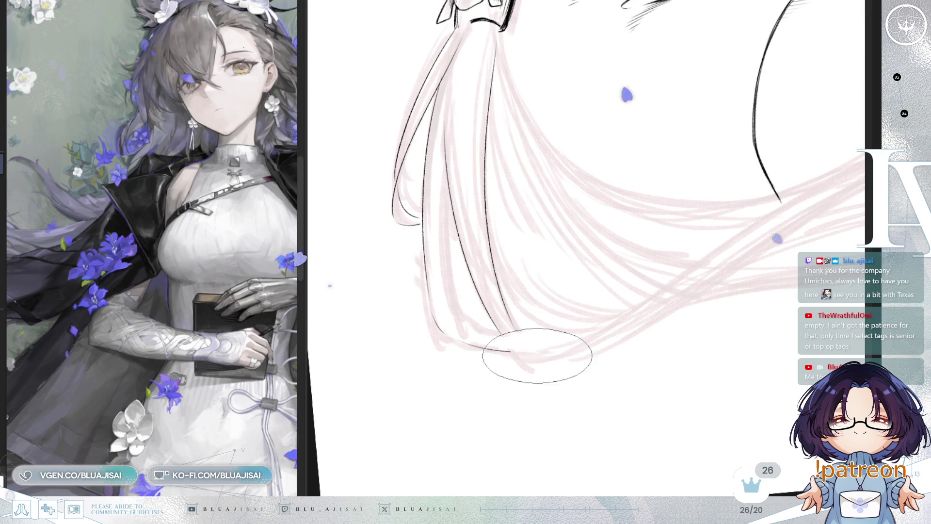
pyautogui.moveTo(566, 343); pyautogui.dragTo(544, 347)
pyautogui.scroll(-3, 544, 347)
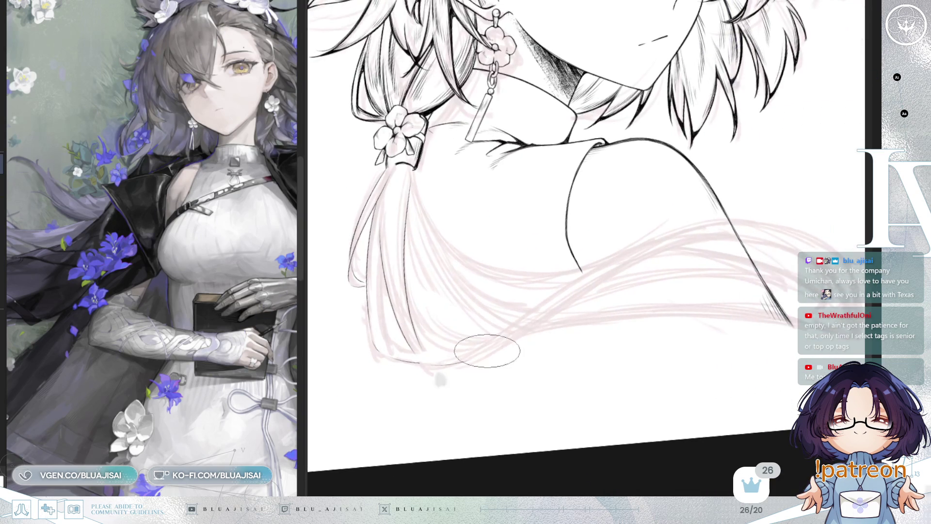
# - Ink a curved strand across the hair and extend it upward, mirroring the canvas to check
pyautogui.moveTo(437, 360); pyautogui.dragTo(749, 235)
pyautogui.moveTo(603, 308)
pyautogui.mouseDown()
pyautogui.moveTo(633, 298)
pyautogui.moveTo(607, 317)
pyautogui.mouseUp()
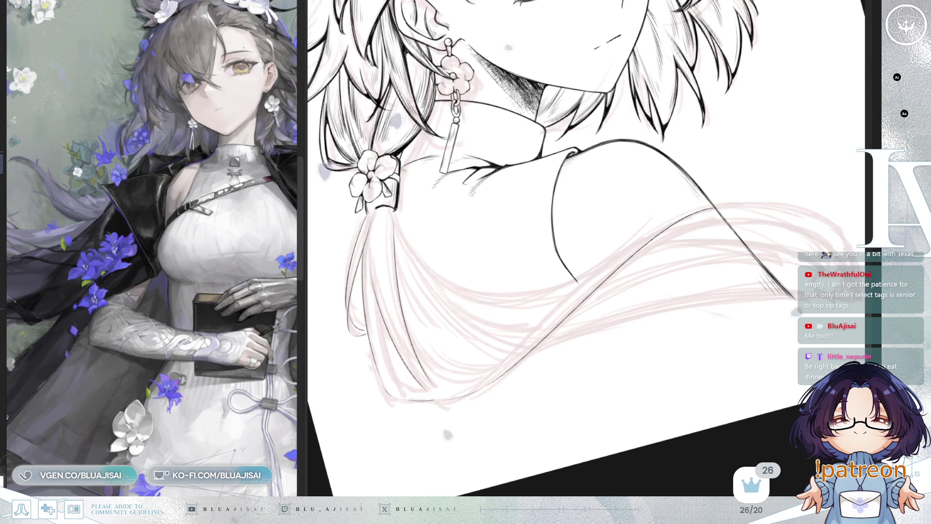
pyautogui.moveTo(717, 443)
pyautogui.mouseDown()
pyautogui.moveTo(707, 254)
pyautogui.moveTo(690, 188)
pyautogui.mouseUp()
pyautogui.moveTo(638, 174); pyautogui.dragTo(750, 133)
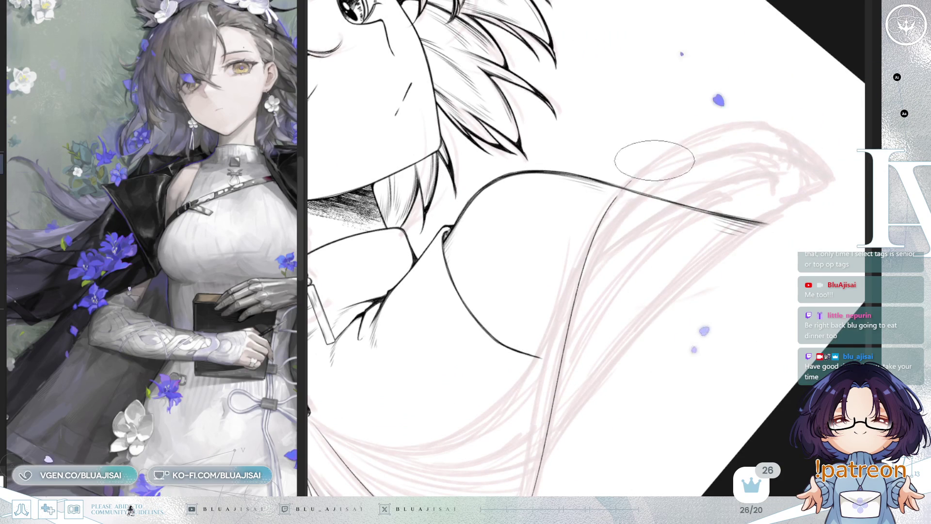
pyautogui.press('m')
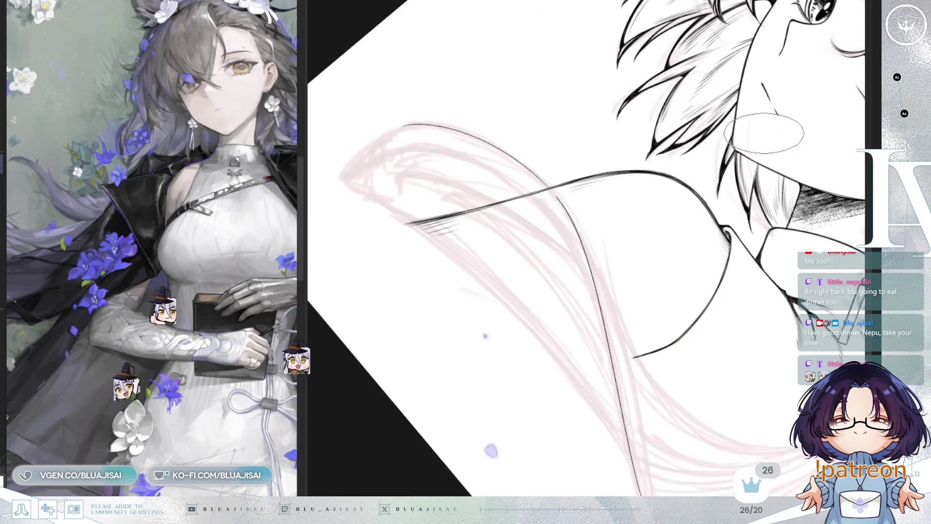
pyautogui.press('m')
pyautogui.press('6')
pyautogui.press('6')
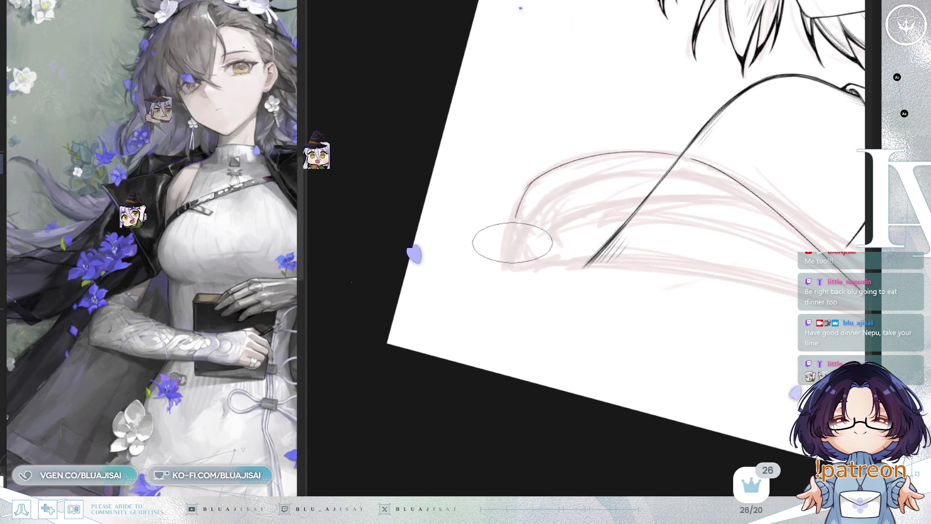
pyautogui.press('5')
pyautogui.moveTo(643, 208)
pyautogui.mouseDown()
pyautogui.moveTo(562, 246)
pyautogui.moveTo(686, 223)
pyautogui.moveTo(447, 270)
pyautogui.mouseUp()
# - Replace the doubled parallel stroke with a redrawn second strand and ink one rising toward the ponytail
pyautogui.hotkey('ctrl', 'z')
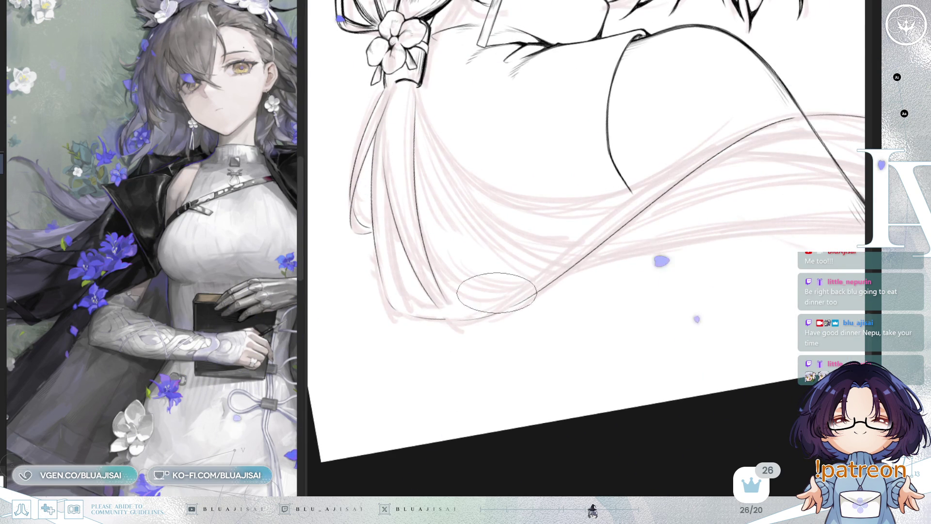
pyautogui.moveTo(524, 279); pyautogui.dragTo(801, 117)
pyautogui.moveTo(764, 145)
pyautogui.mouseDown()
pyautogui.moveTo(578, 257)
pyautogui.moveTo(555, 249)
pyautogui.mouseUp()
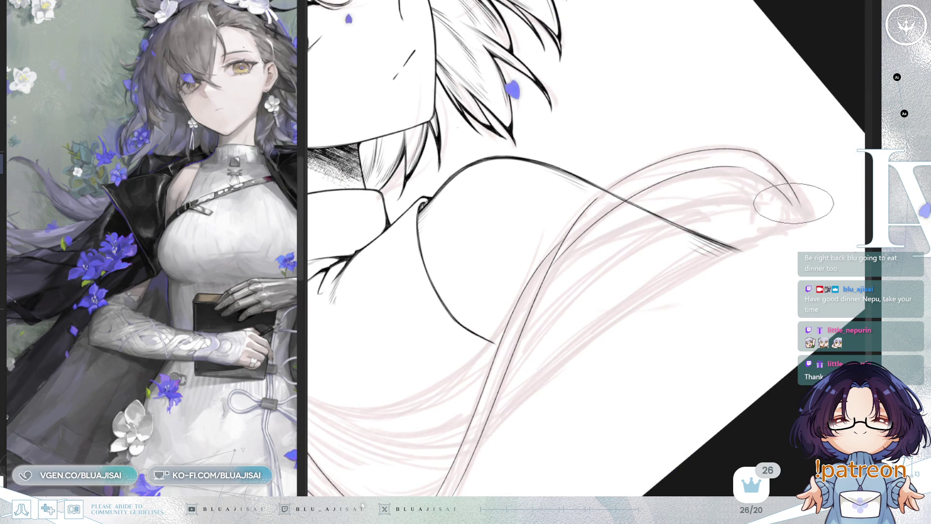
pyautogui.moveTo(655, 270)
pyautogui.mouseDown()
pyautogui.moveTo(630, 287)
pyautogui.moveTo(669, 224)
pyautogui.moveTo(647, 237)
pyautogui.moveTo(568, 143)
pyautogui.moveTo(634, 114)
pyautogui.moveTo(757, 113)
pyautogui.moveTo(536, 291)
pyautogui.moveTo(663, 190)
pyautogui.mouseUp()
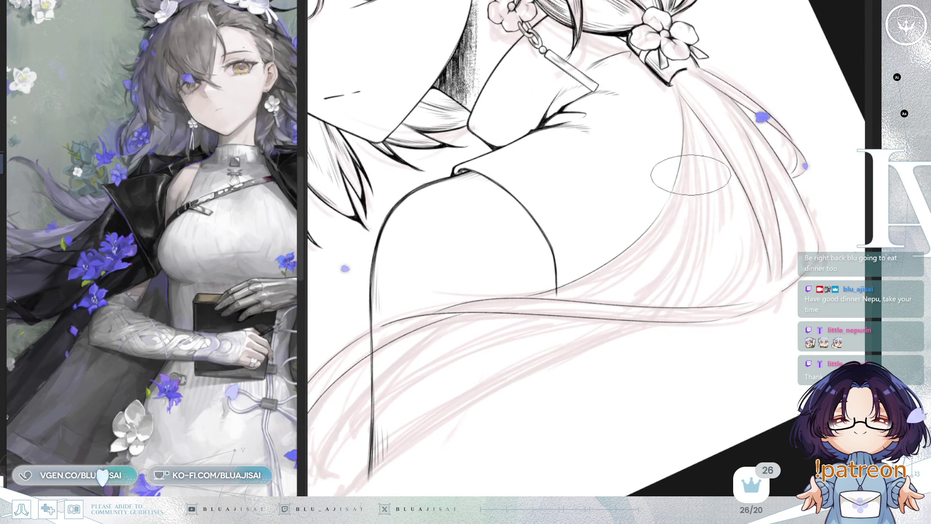
pyautogui.moveTo(587, 295); pyautogui.dragTo(688, 206)
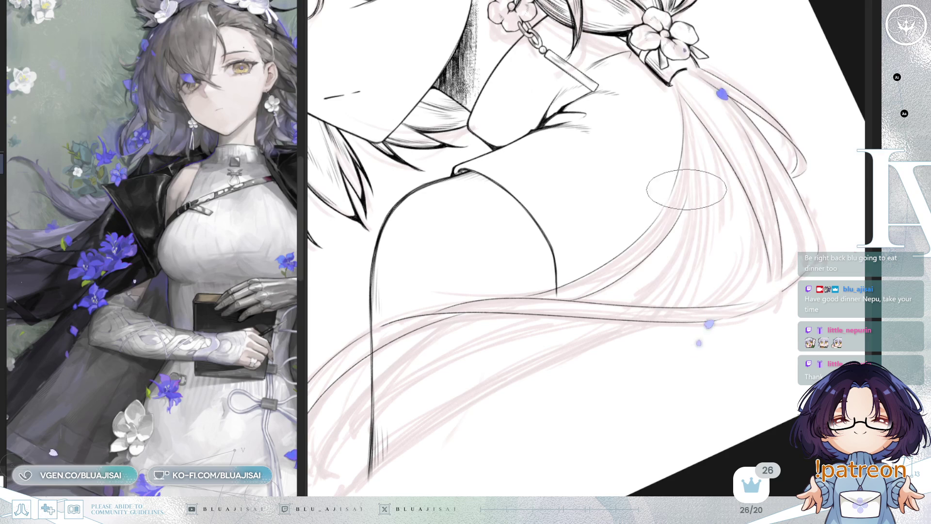
pyautogui.moveTo(641, 299); pyautogui.dragTo(784, 145)
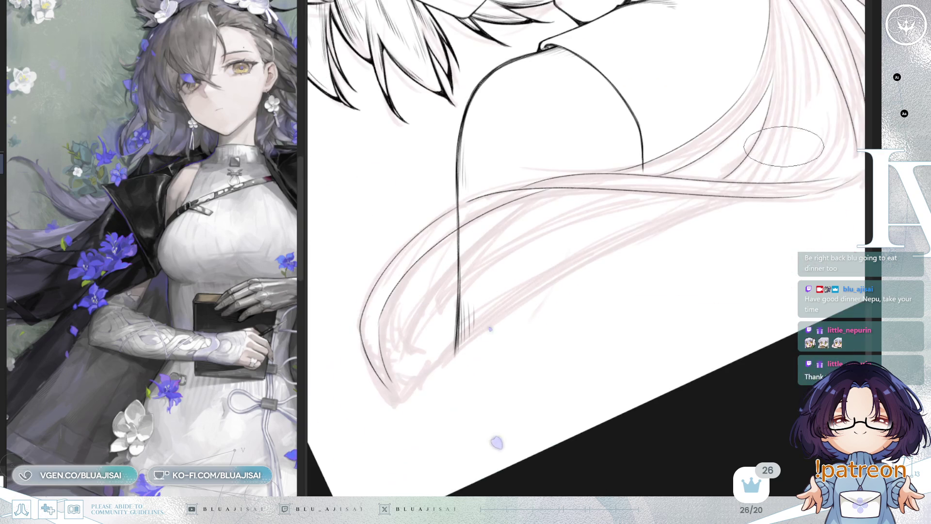
# - Ink and retrace the lower edge of the flowing hair plus an inner strand ending at the tip
pyautogui.moveTo(645, 232); pyautogui.dragTo(436, 374)
pyautogui.hotkey('ctrl', 'z')
pyautogui.moveTo(692, 219); pyautogui.dragTo(393, 400)
pyautogui.moveTo(762, 197)
pyautogui.mouseDown()
pyautogui.moveTo(551, 280)
pyautogui.moveTo(405, 395)
pyautogui.mouseUp()
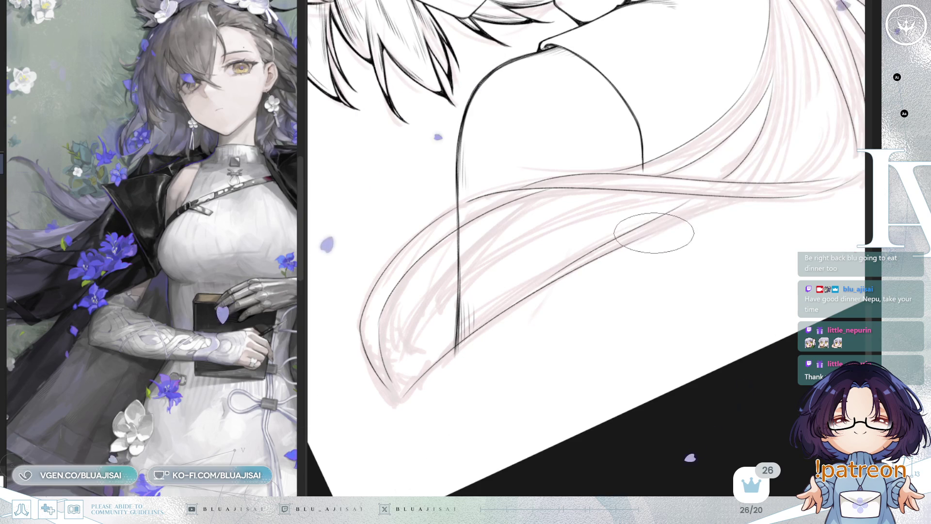
pyautogui.moveTo(542, 191)
pyautogui.mouseDown()
pyautogui.moveTo(406, 328)
pyautogui.moveTo(576, 213)
pyautogui.mouseUp()
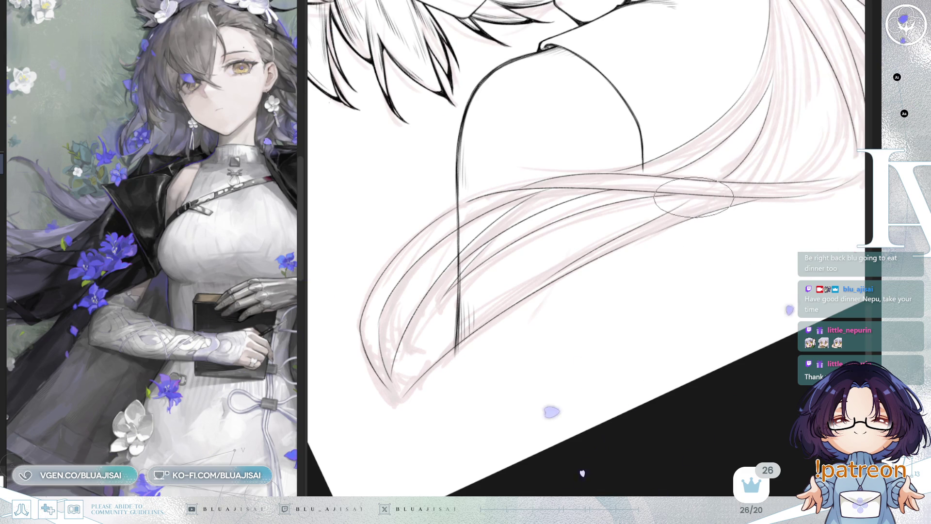
# - With the view mirrored, add strand strokes along the hanging hair, then restore the view
pyautogui.moveTo(679, 211)
pyautogui.mouseDown()
pyautogui.moveTo(676, 193)
pyautogui.moveTo(590, 119)
pyautogui.mouseUp()
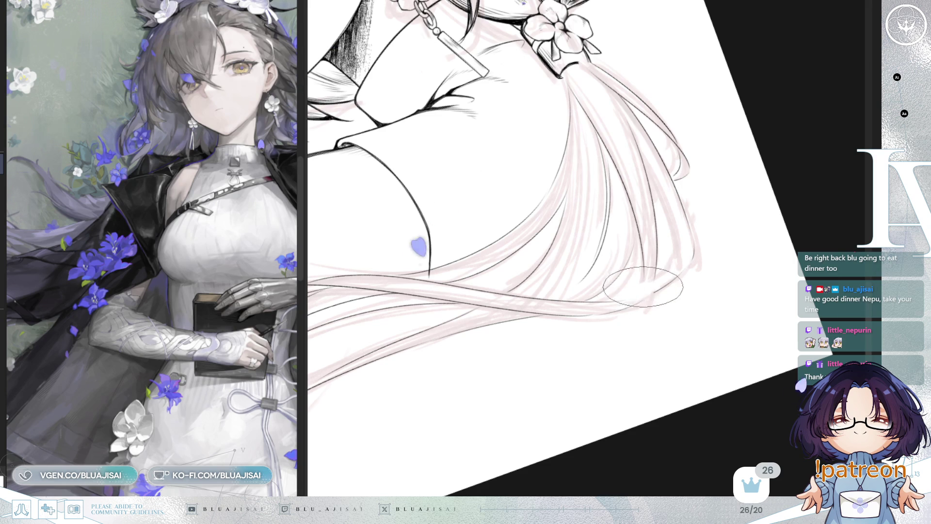
pyautogui.press('h')
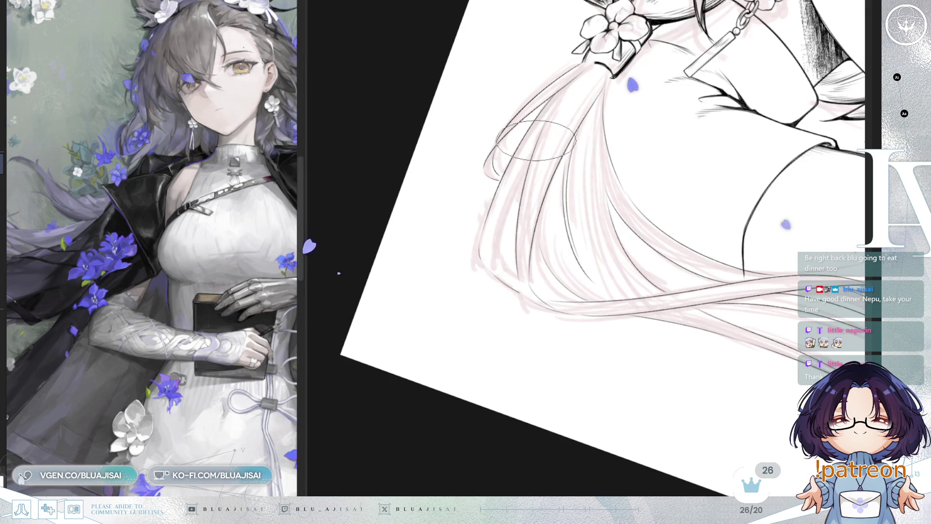
pyautogui.moveTo(502, 225); pyautogui.dragTo(502, 215)
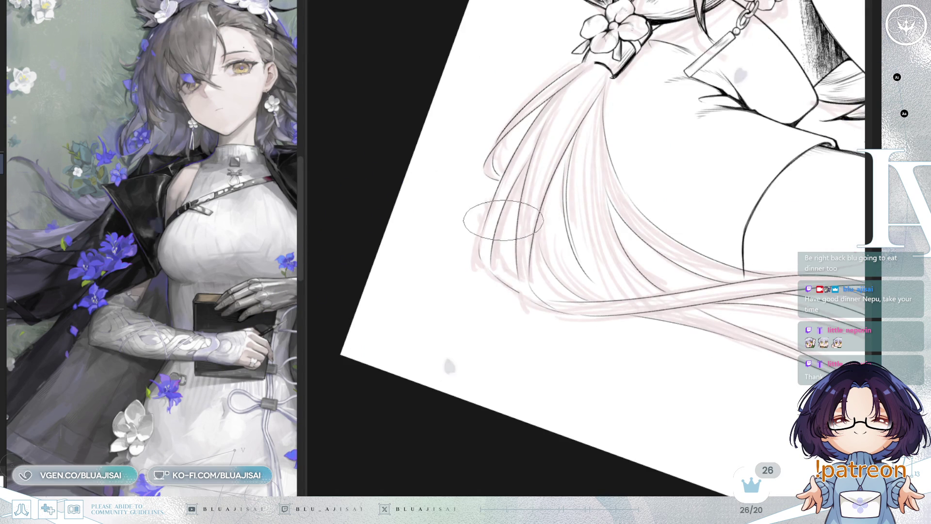
pyautogui.press('h')
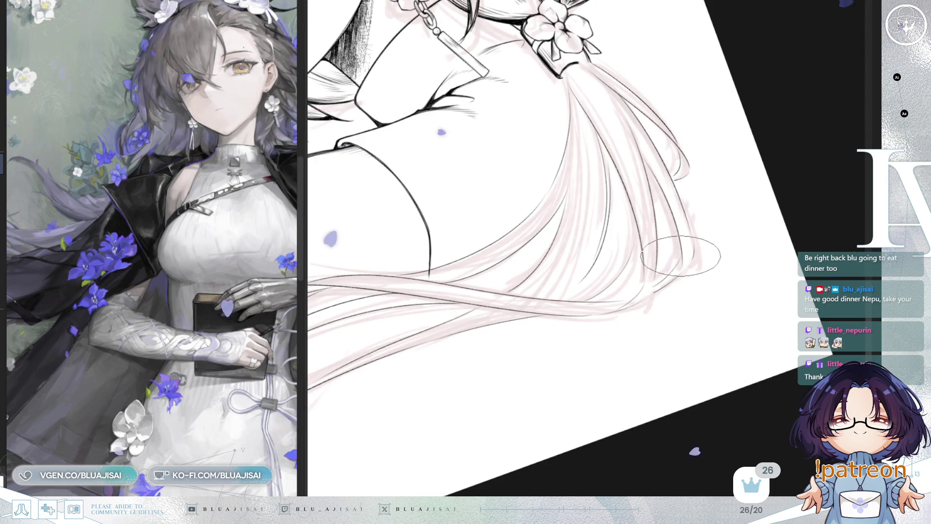
pyautogui.scroll(-1, 677, 260)
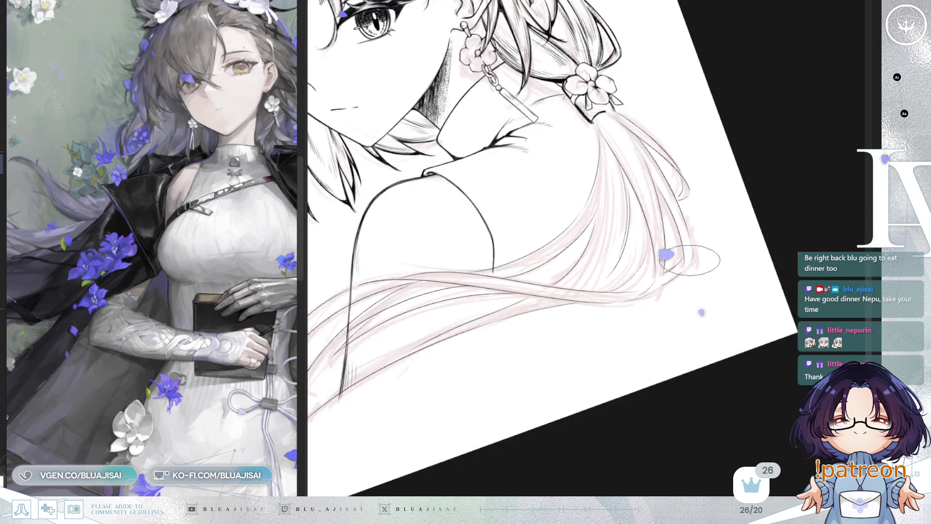
pyautogui.scroll(-1, 728, 248)
pyautogui.scroll(1, 734, 231)
pyautogui.scroll(1, 738, 230)
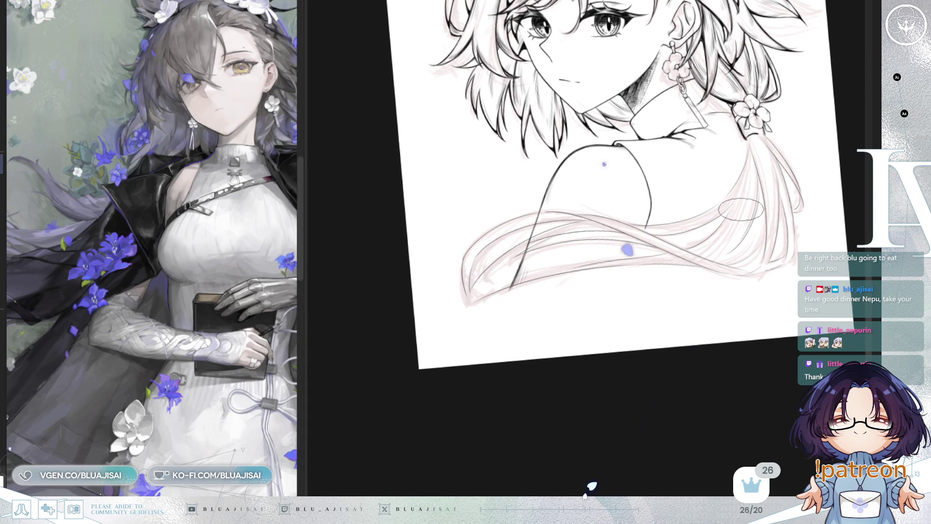
pyautogui.scroll(1, 735, 212)
pyautogui.scroll(1, 654, 214)
pyautogui.scroll(2, 553, 219)
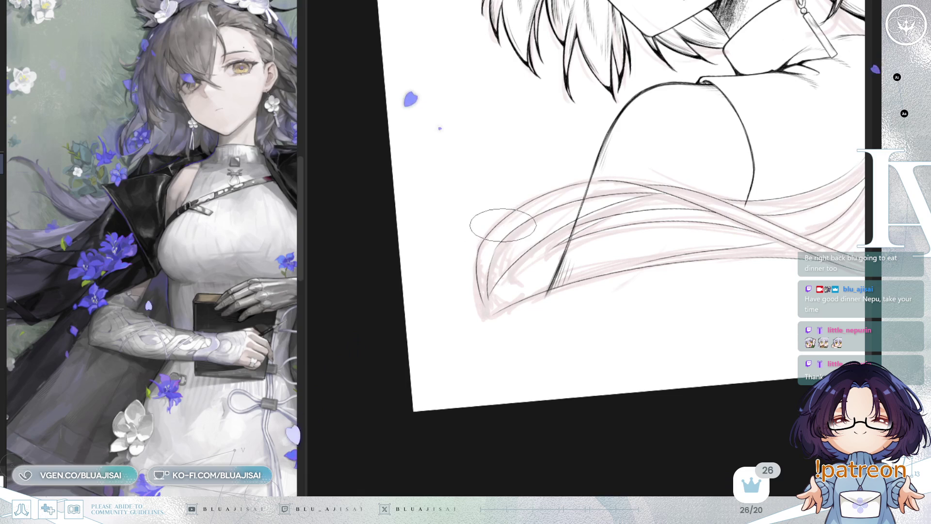
pyautogui.scroll(1, 500, 251)
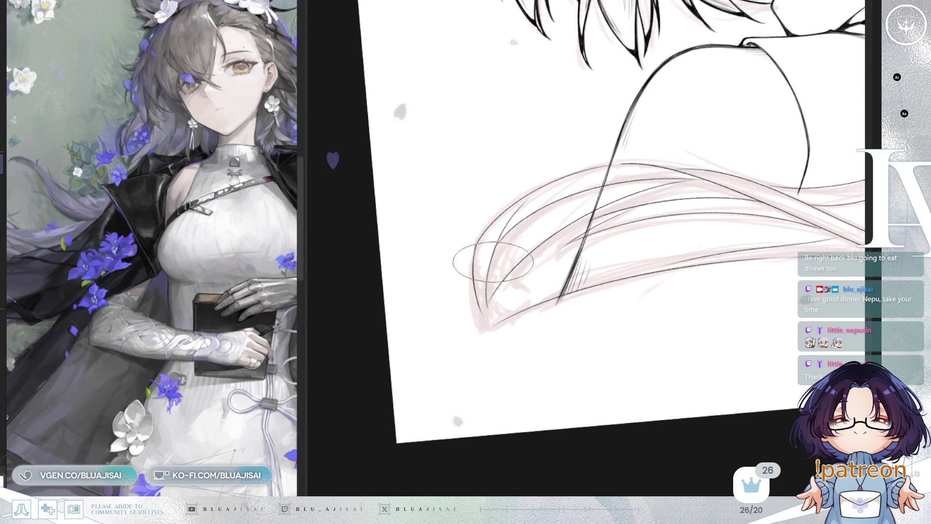
pyautogui.scroll(-1, 493, 291)
pyautogui.scroll(-1, 687, 257)
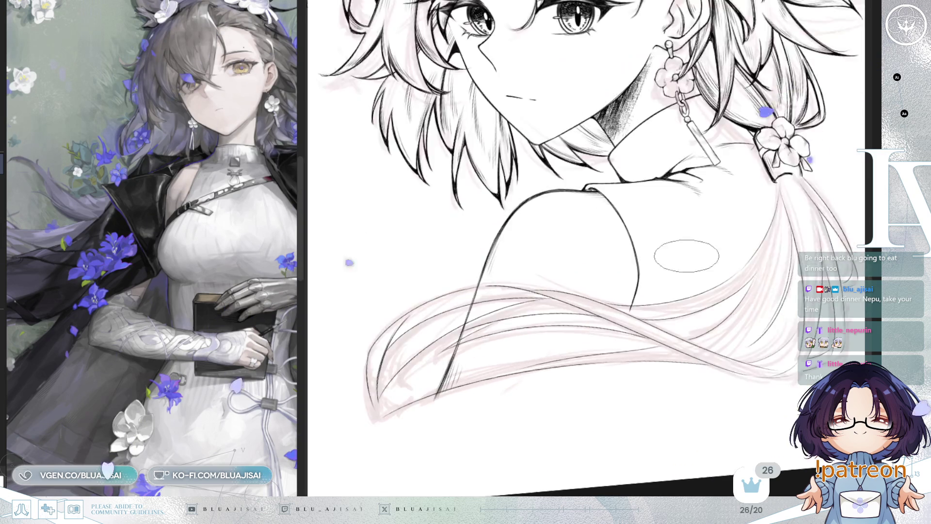
pyautogui.scroll(-2, 687, 257)
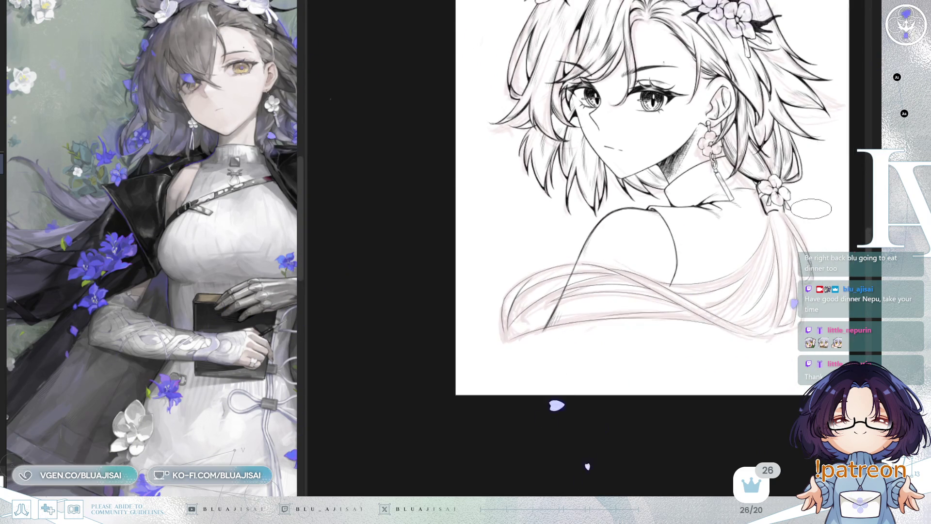
pyautogui.scroll(1, 812, 209)
pyautogui.scroll(1, 731, 301)
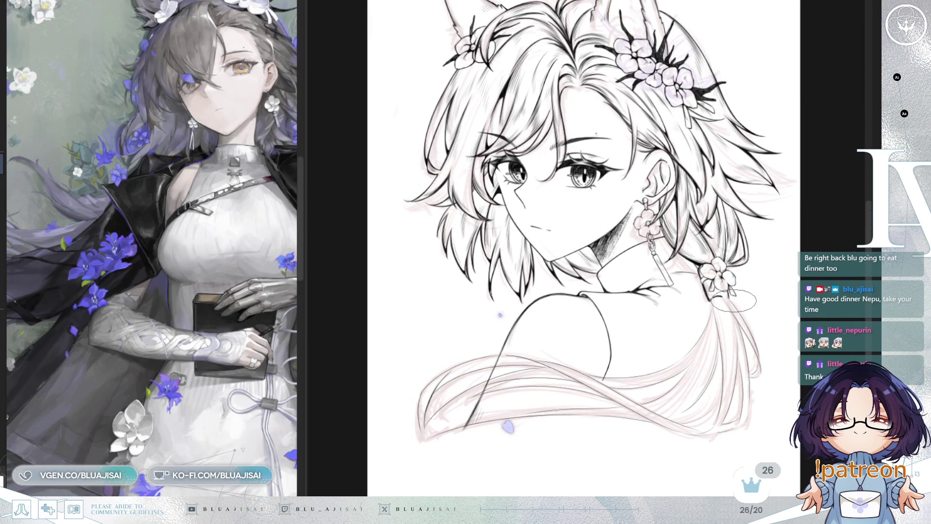
pyautogui.scroll(1, 603, 339)
pyautogui.scroll(1, 603, 332)
pyautogui.scroll(1, 623, 303)
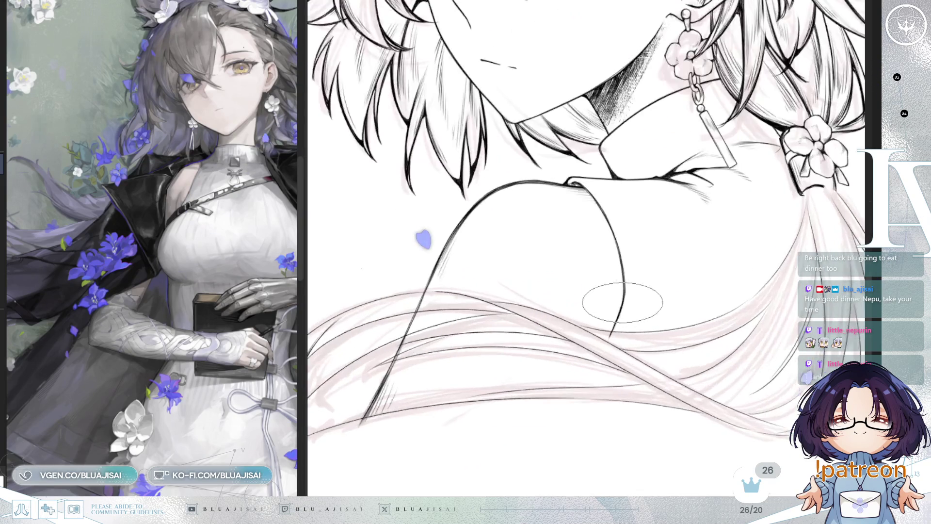
pyautogui.moveTo(716, 280); pyautogui.dragTo(348, 224)
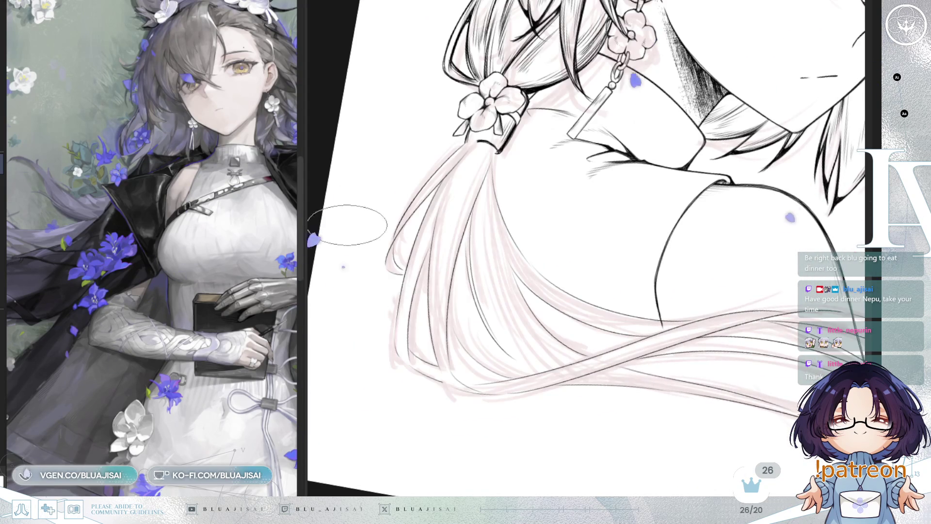
# - Widen the canvas beside the reference, close the hair-tie band's bottom curve and hatch it
pyautogui.moveTo(306, 92); pyautogui.dragTo(280, 95)
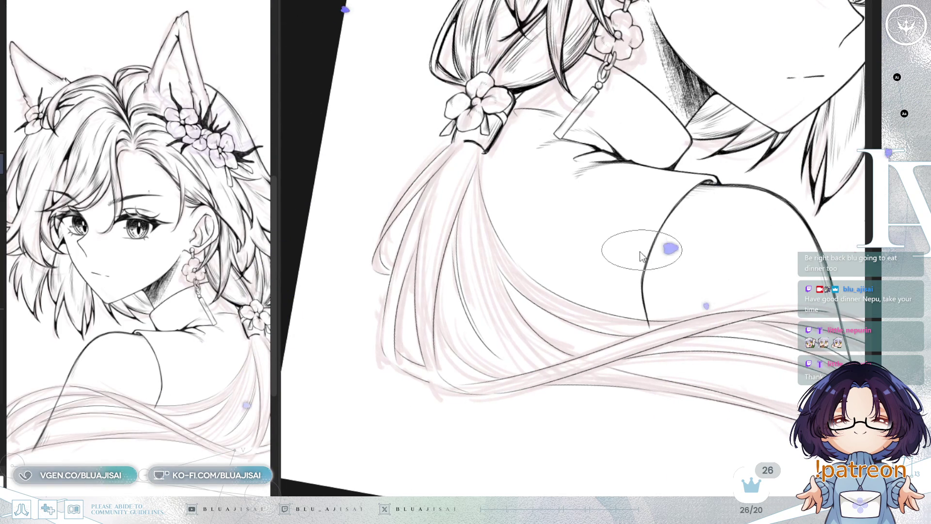
pyautogui.moveTo(518, 256)
pyautogui.mouseDown()
pyautogui.moveTo(507, 172)
pyautogui.moveTo(468, 185)
pyautogui.mouseUp()
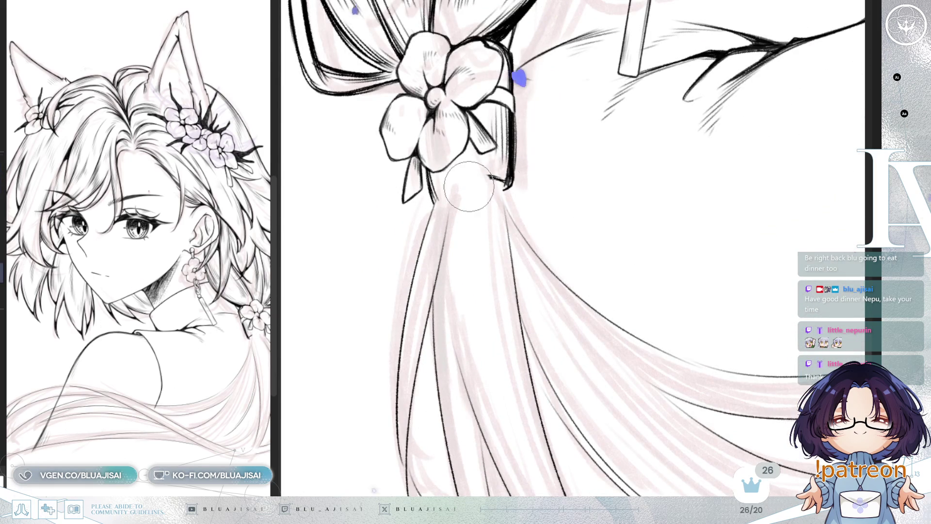
pyautogui.moveTo(435, 184); pyautogui.dragTo(510, 176)
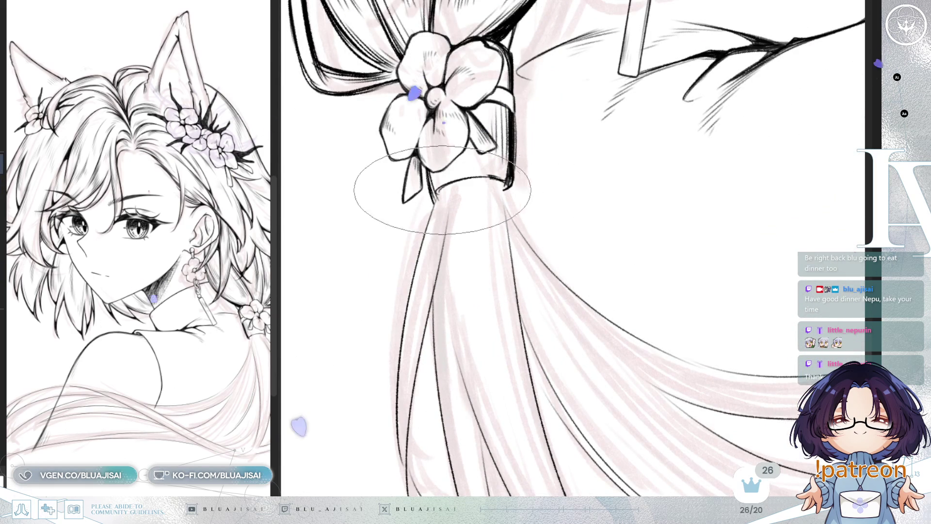
pyautogui.moveTo(426, 177)
pyautogui.mouseDown()
pyautogui.moveTo(484, 173)
pyautogui.moveTo(466, 158)
pyautogui.moveTo(446, 166)
pyautogui.moveTo(533, 221)
pyautogui.moveTo(532, 175)
pyautogui.mouseUp()
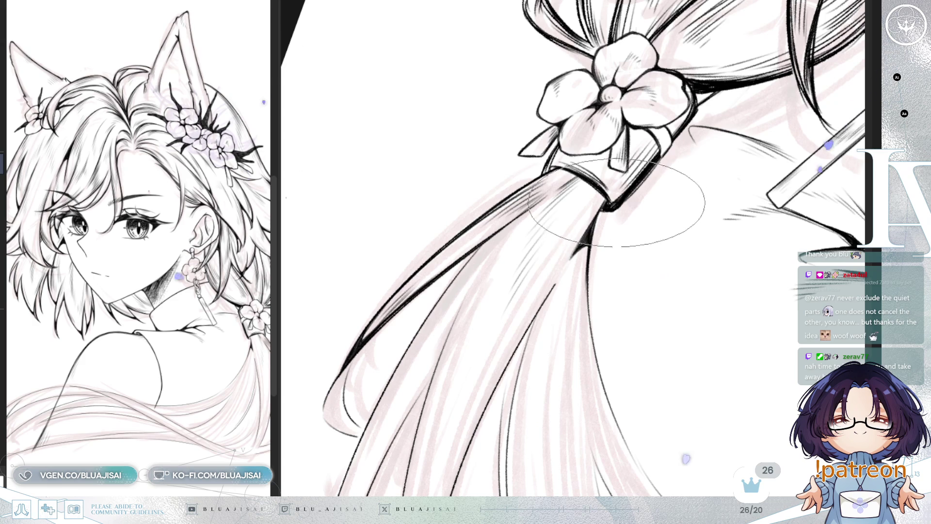
pyautogui.moveTo(595, 247)
pyautogui.mouseDown()
pyautogui.moveTo(601, 237)
pyautogui.moveTo(582, 255)
pyautogui.mouseUp()
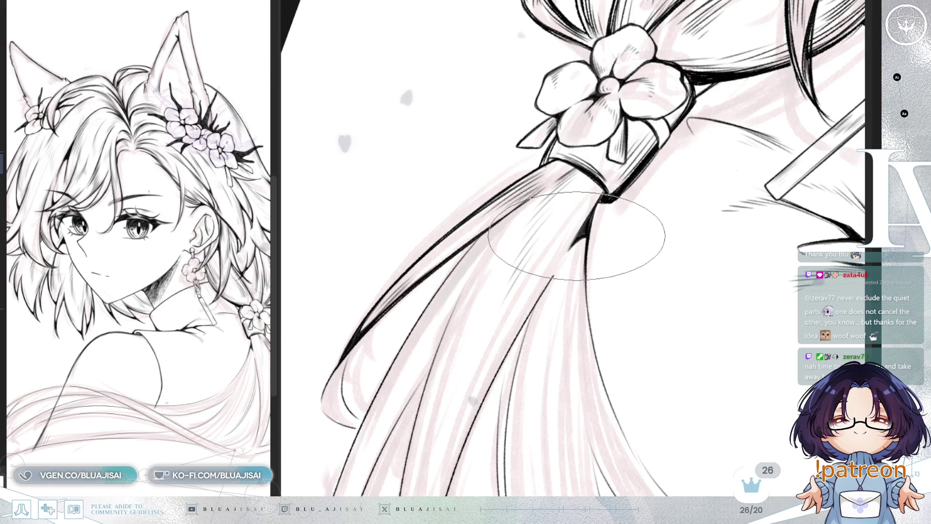
# - Ink a bold hair strand from the flower tie down the ponytail, repositioning the view around it
pyautogui.moveTo(576, 235); pyautogui.dragTo(562, 253)
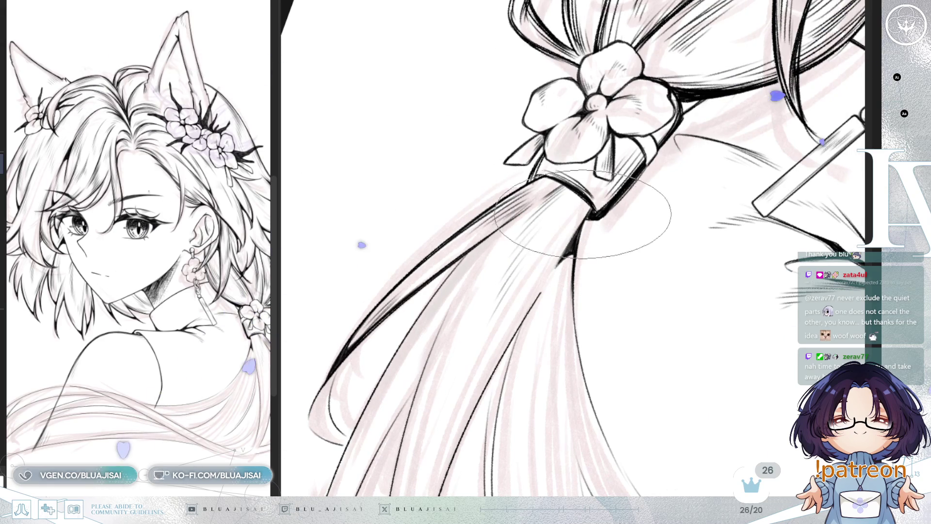
pyautogui.moveTo(544, 291)
pyautogui.mouseDown()
pyautogui.moveTo(602, 198)
pyautogui.moveTo(479, 226)
pyautogui.mouseUp()
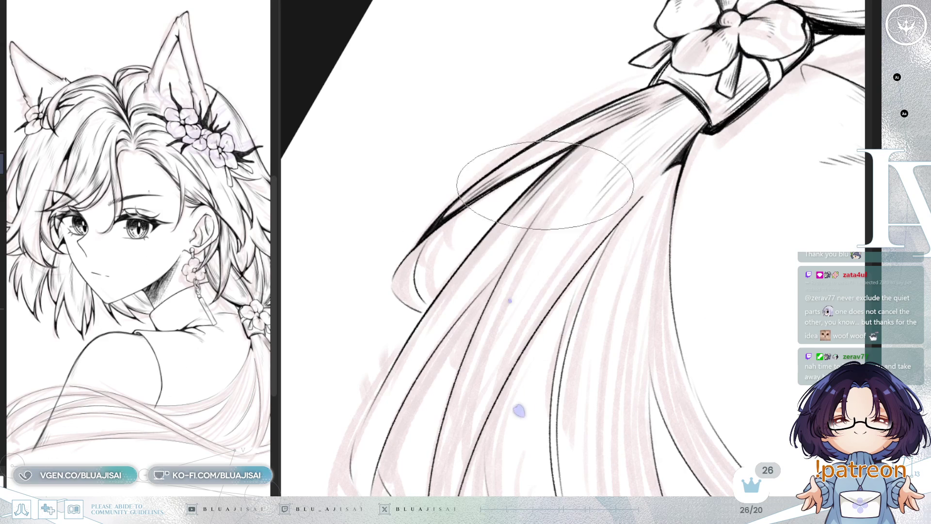
pyautogui.moveTo(494, 257)
pyautogui.mouseDown()
pyautogui.moveTo(531, 182)
pyautogui.moveTo(589, 163)
pyautogui.mouseUp()
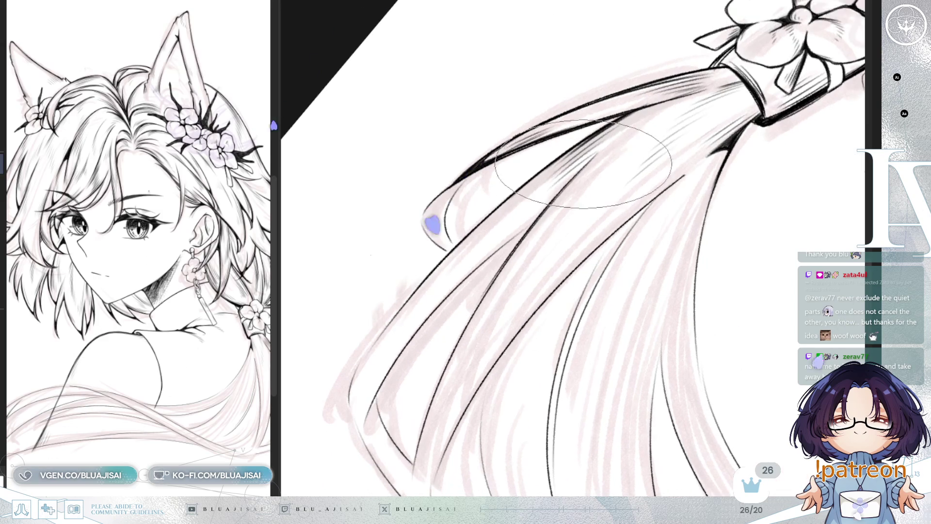
pyautogui.moveTo(418, 459); pyautogui.dragTo(604, 132)
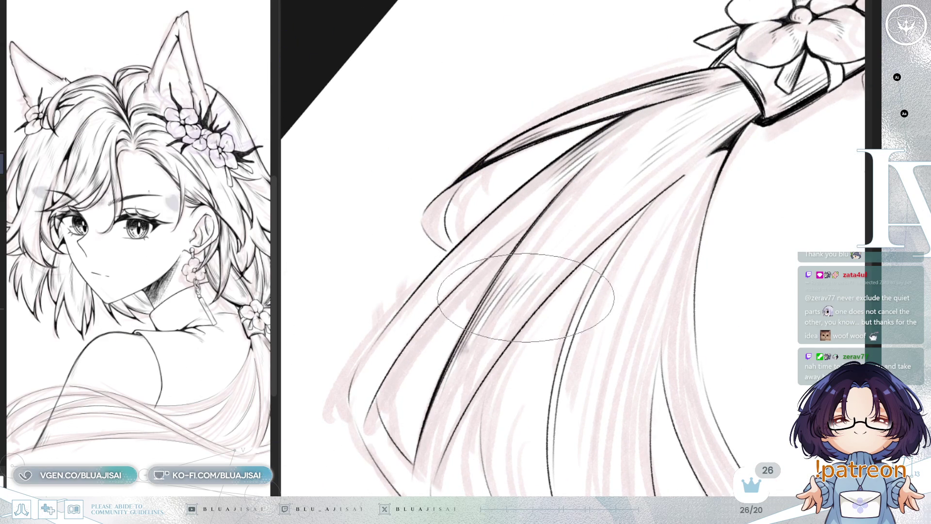
pyautogui.moveTo(391, 458); pyautogui.dragTo(473, 211)
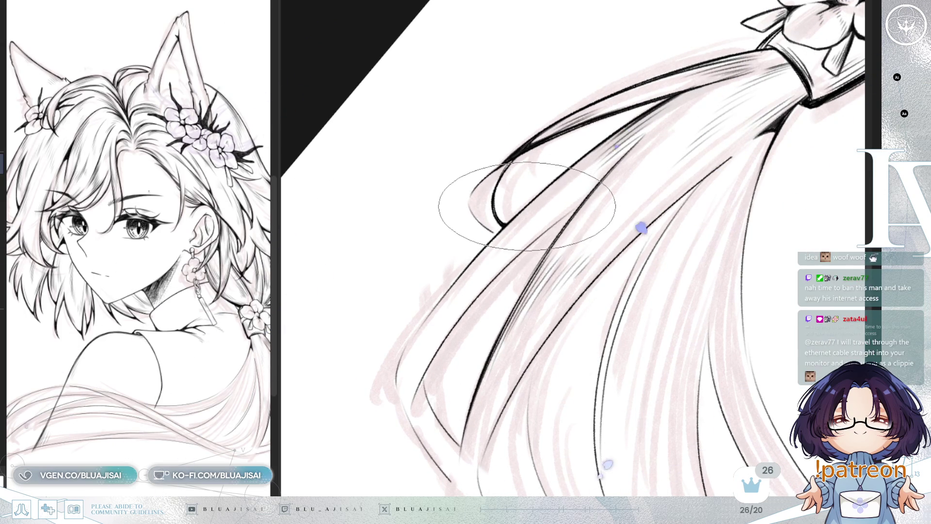
pyautogui.moveTo(507, 222); pyautogui.dragTo(479, 183)
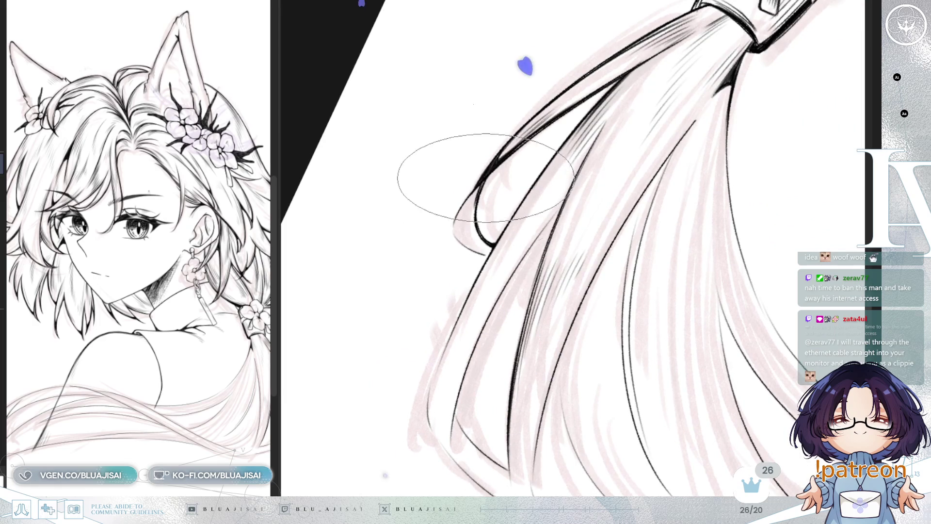
pyautogui.moveTo(467, 177)
pyautogui.mouseDown()
pyautogui.moveTo(474, 198)
pyautogui.moveTo(539, 211)
pyautogui.moveTo(510, 229)
pyautogui.moveTo(481, 211)
pyautogui.mouseUp()
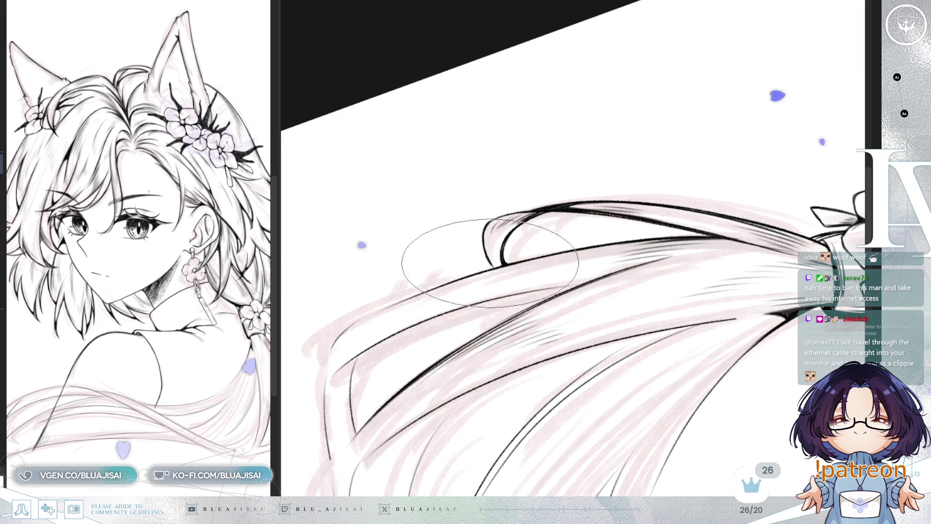
# - Rotate the canvas around the hanging hair and hatch dark shading where the strands meet
pyautogui.moveTo(490, 262); pyautogui.dragTo(489, 317)
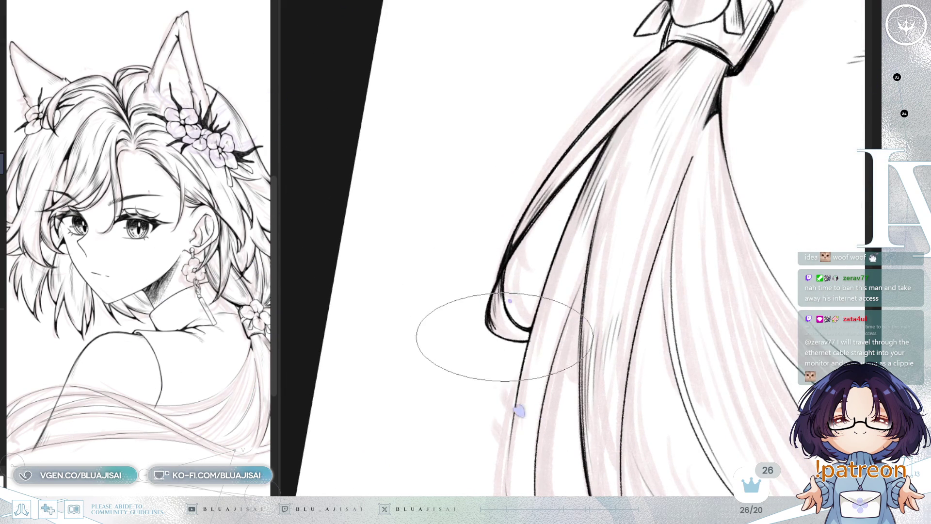
pyautogui.moveTo(592, 251); pyautogui.dragTo(544, 296)
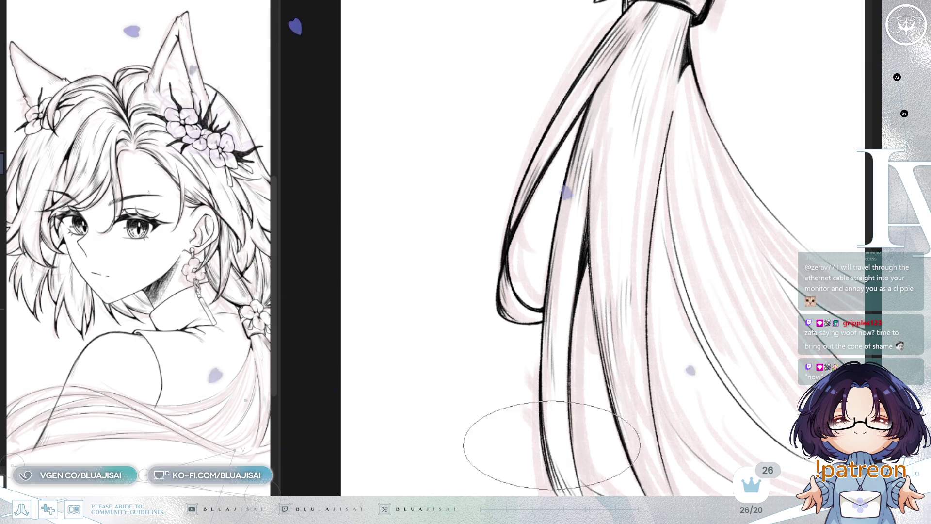
pyautogui.moveTo(552, 446); pyautogui.dragTo(643, 249)
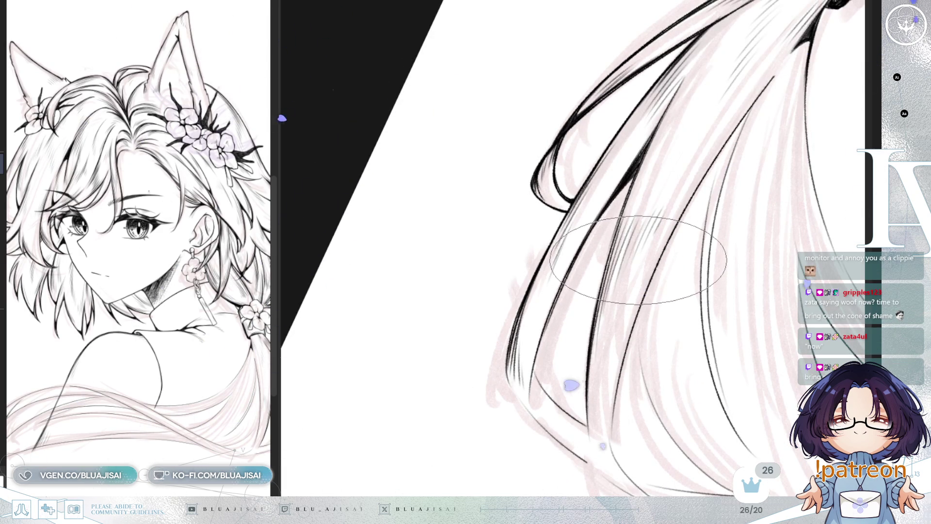
pyautogui.moveTo(638, 260)
pyautogui.mouseDown()
pyautogui.moveTo(623, 260)
pyautogui.moveTo(640, 287)
pyautogui.moveTo(630, 299)
pyautogui.moveTo(506, 256)
pyautogui.mouseUp()
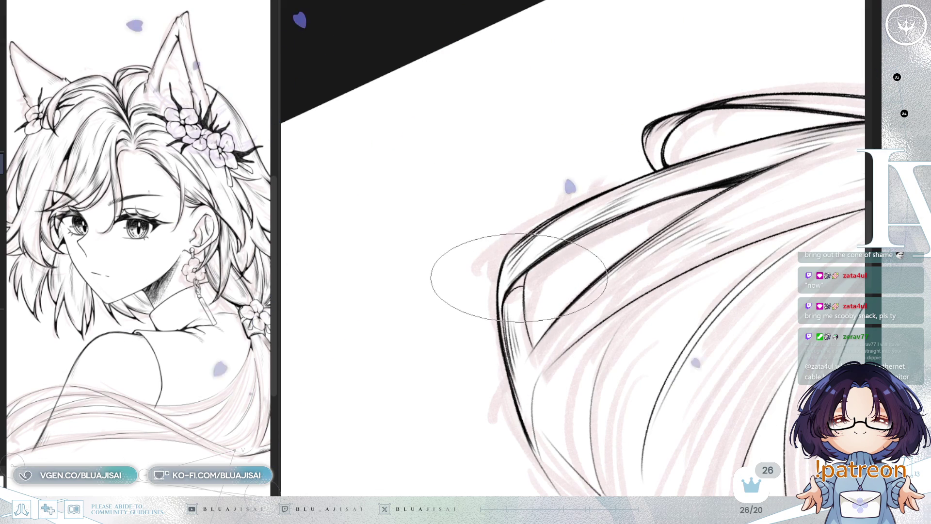
pyautogui.moveTo(513, 284); pyautogui.dragTo(553, 244)
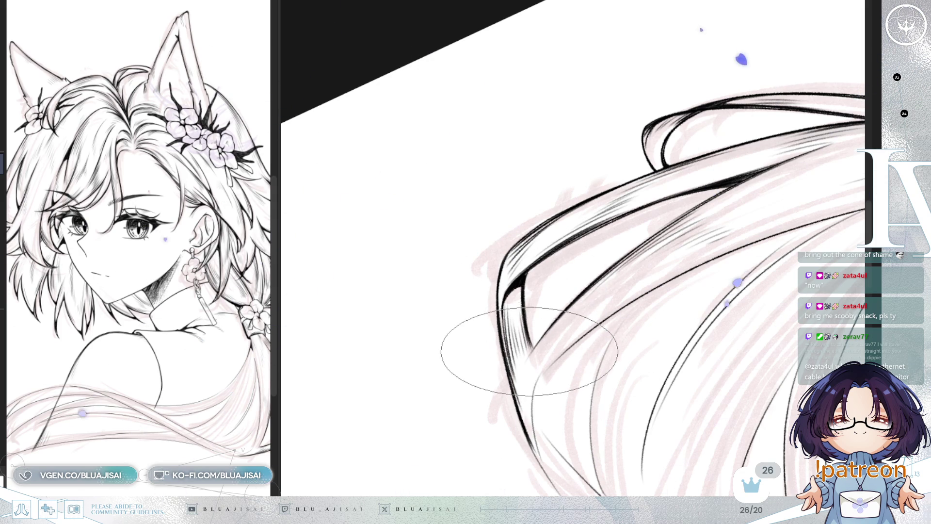
# - Rotate the view toward the ponytail tie and ink a darker strand line along the hair
pyautogui.press('-')
pyautogui.press('-')
pyautogui.press('-')
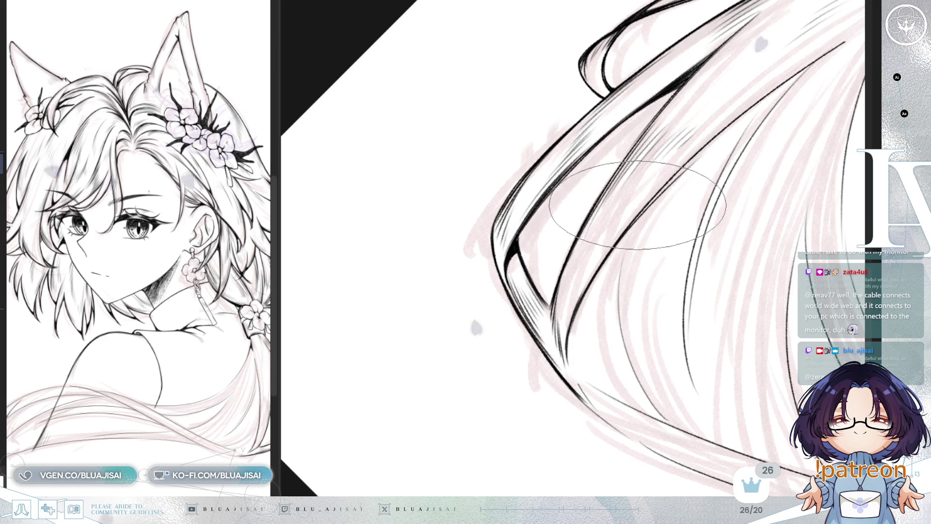
pyautogui.moveTo(623, 210)
pyautogui.mouseDown()
pyautogui.moveTo(615, 269)
pyautogui.moveTo(561, 292)
pyautogui.mouseUp()
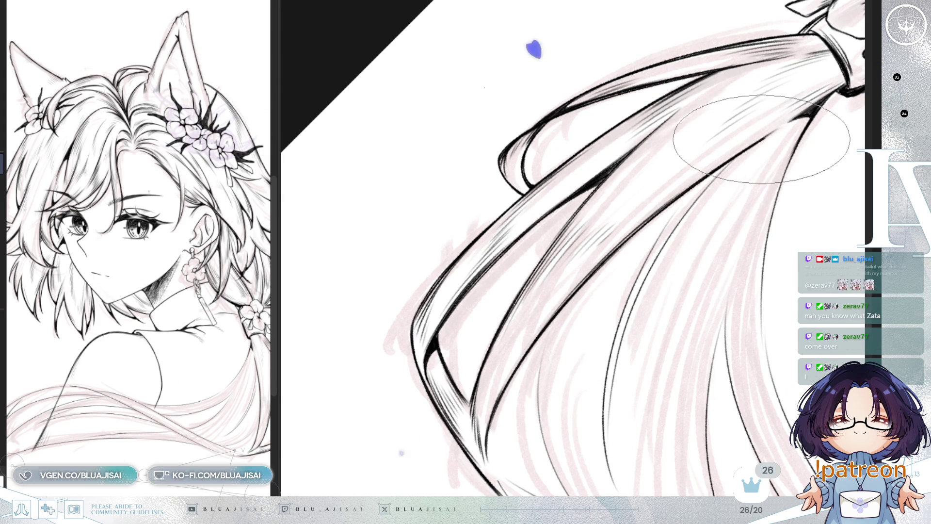
pyautogui.press('End')
pyautogui.press('End')
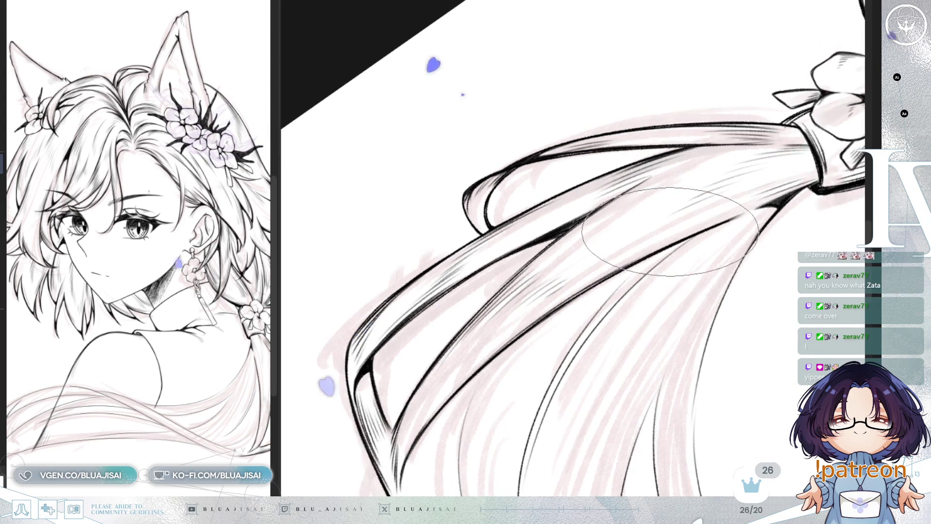
pyautogui.press('End')
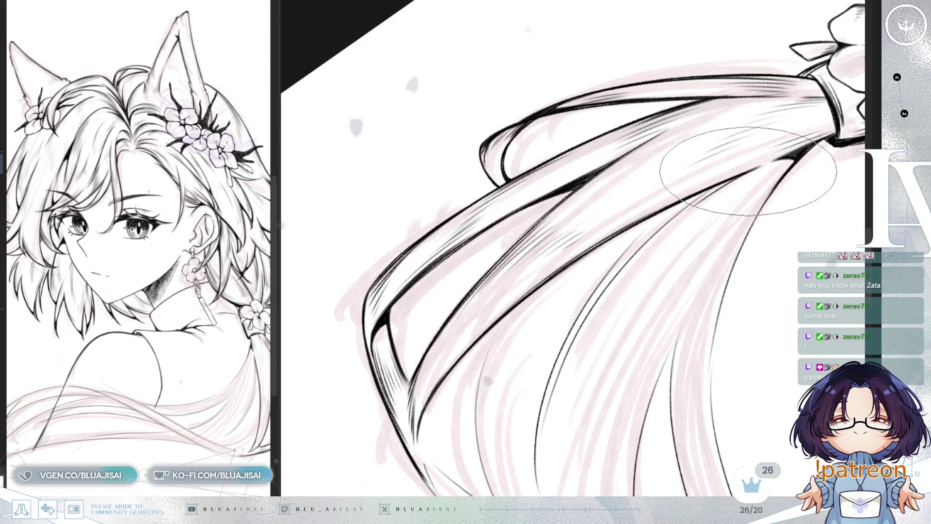
pyautogui.press('End')
pyautogui.press('Delete')
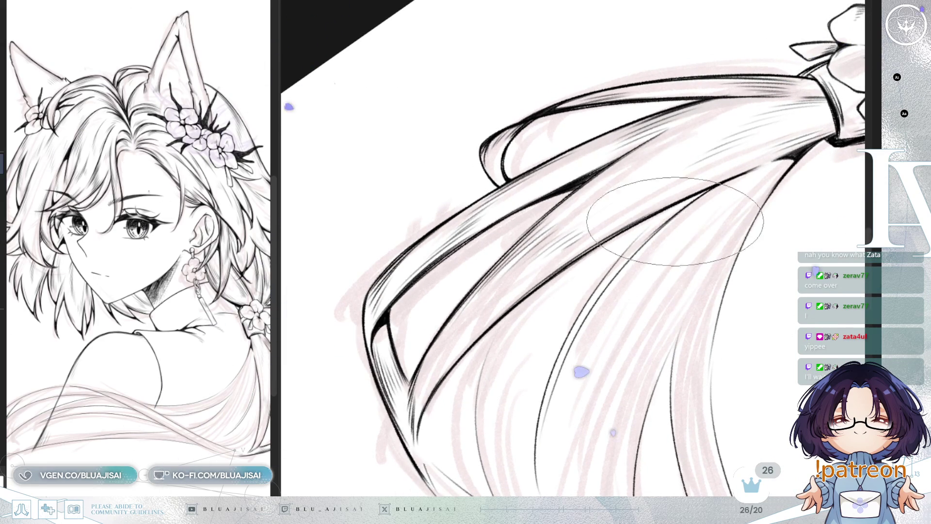
pyautogui.moveTo(711, 186)
pyautogui.mouseDown()
pyautogui.moveTo(665, 209)
pyautogui.moveTo(654, 239)
pyautogui.moveTo(599, 295)
pyautogui.mouseUp()
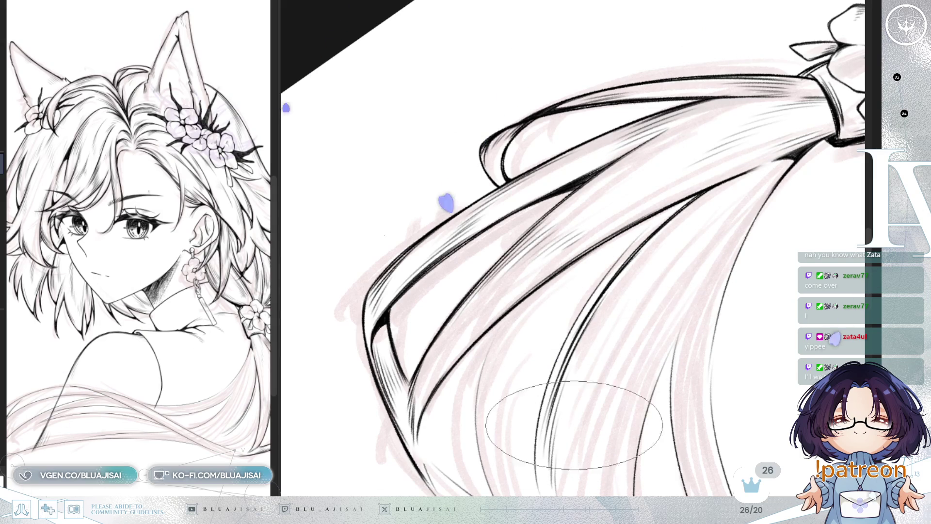
pyautogui.moveTo(623, 362); pyautogui.dragTo(622, 371)
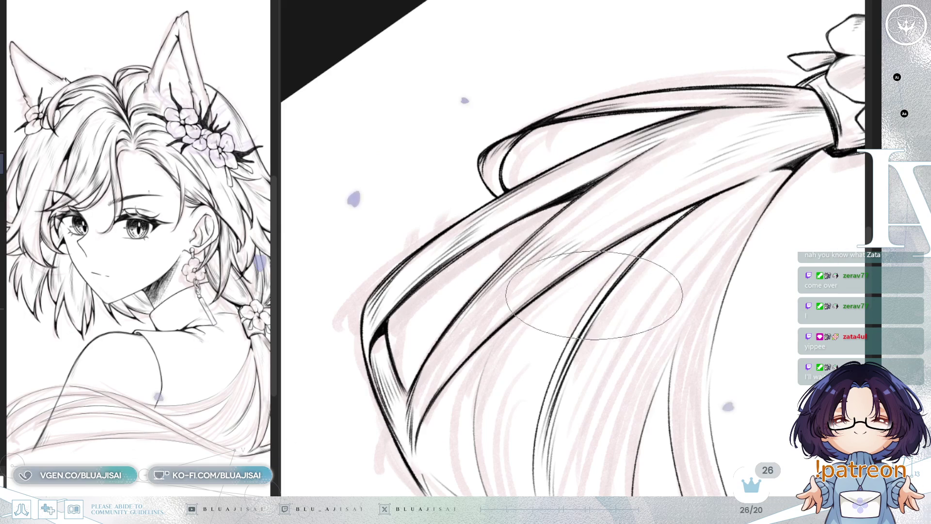
pyautogui.moveTo(551, 337); pyautogui.dragTo(586, 193)
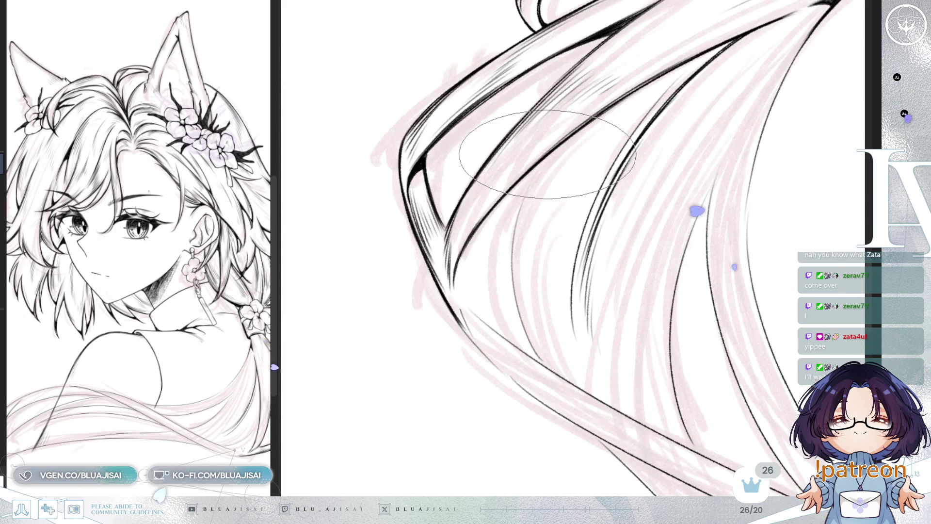
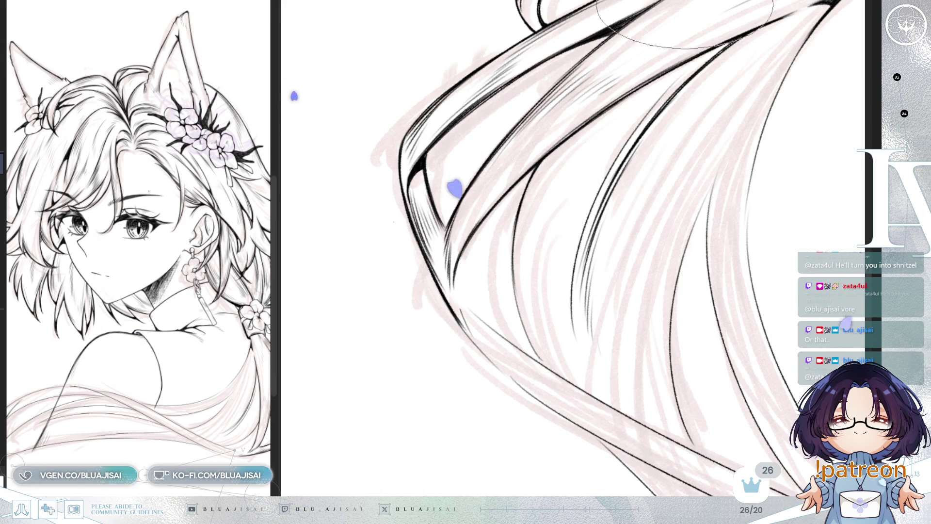
# - Rotate the view counterclockwise and hatch dark strokes into the hair strands under the hair tie
pyautogui.moveTo(561, 83)
pyautogui.mouseDown()
pyautogui.moveTo(513, 203)
pyautogui.moveTo(502, 207)
pyautogui.mouseUp()
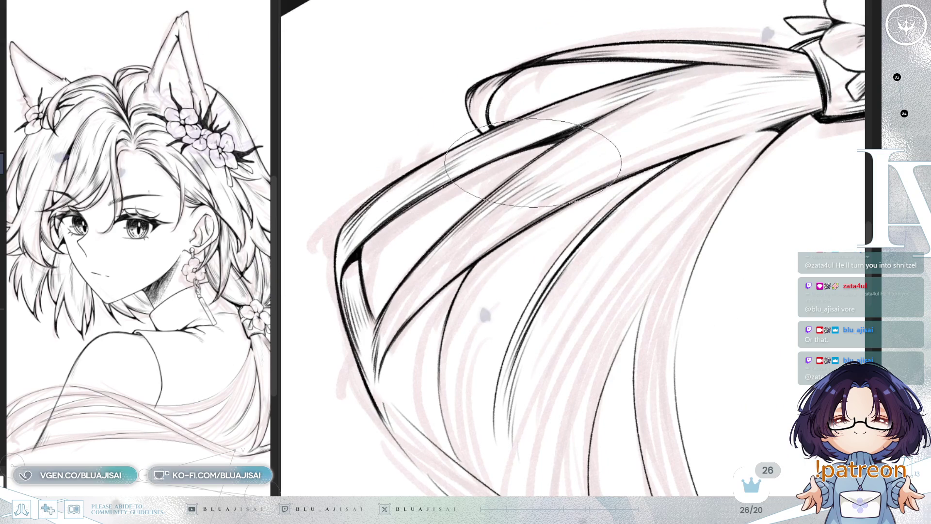
pyautogui.moveTo(499, 177)
pyautogui.mouseDown()
pyautogui.moveTo(620, 133)
pyautogui.moveTo(499, 187)
pyautogui.mouseUp()
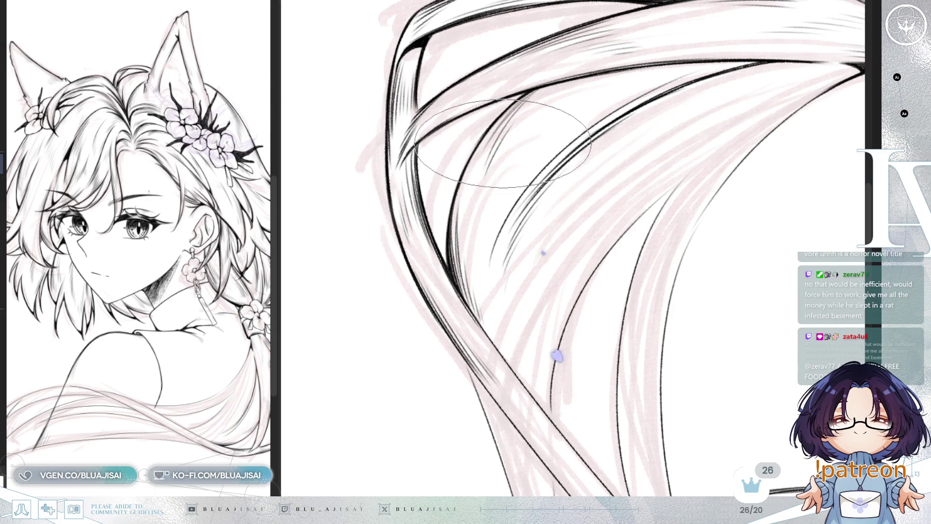
pyautogui.press('Delete')
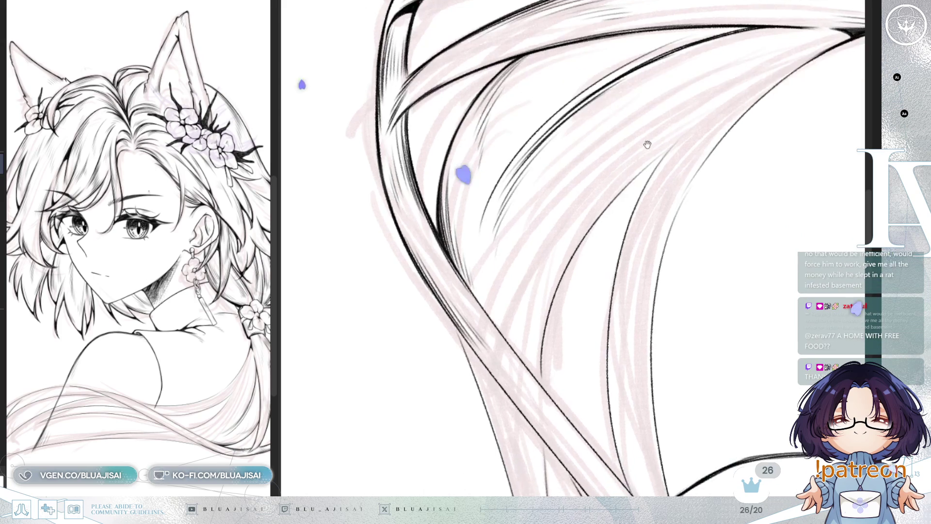
pyautogui.press('Delete')
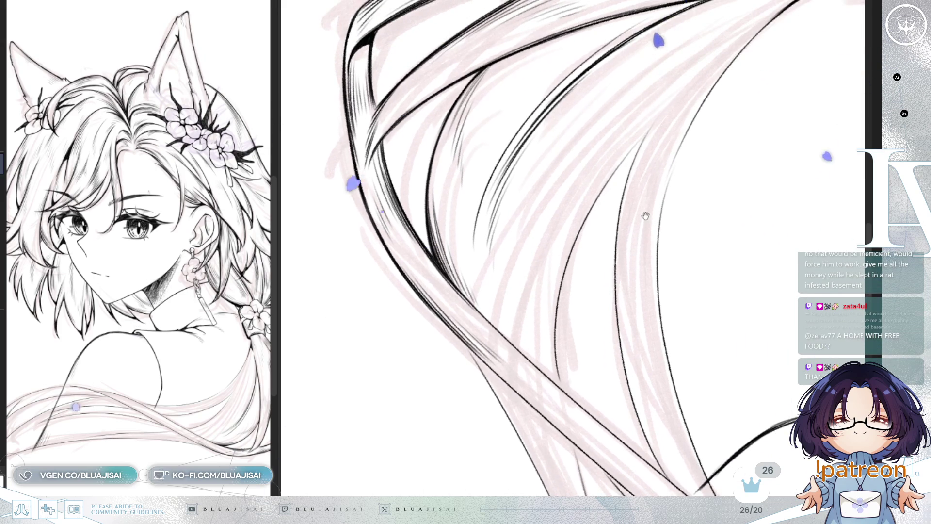
pyautogui.press('Delete')
pyautogui.press('Delete')
pyautogui.press('Delete')
pyautogui.press('Delete')
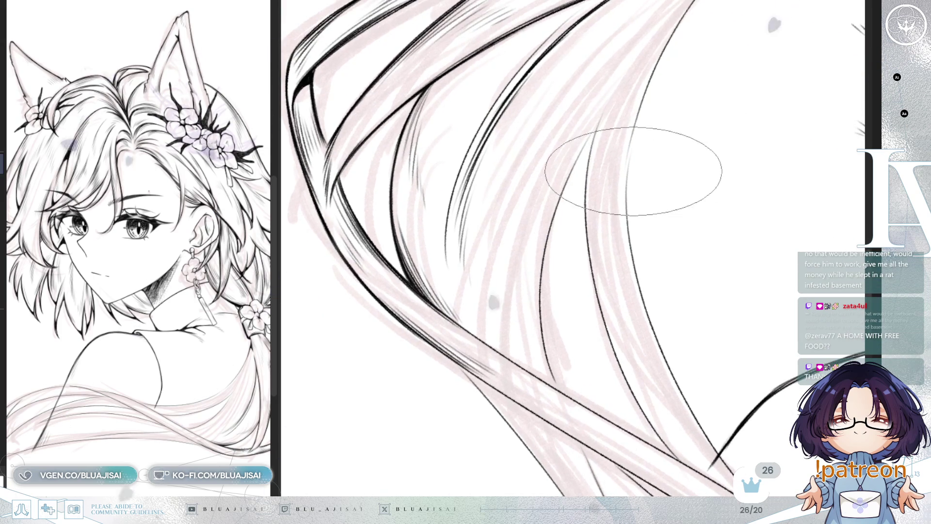
pyautogui.press('Delete')
pyautogui.press('Delete')
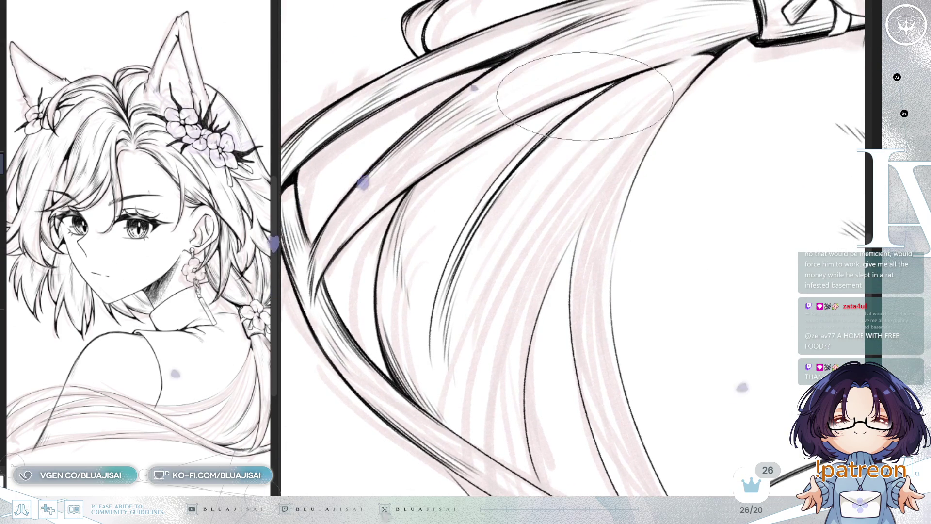
pyautogui.moveTo(535, 121)
pyautogui.mouseDown()
pyautogui.moveTo(446, 187)
pyautogui.moveTo(545, 137)
pyautogui.mouseUp()
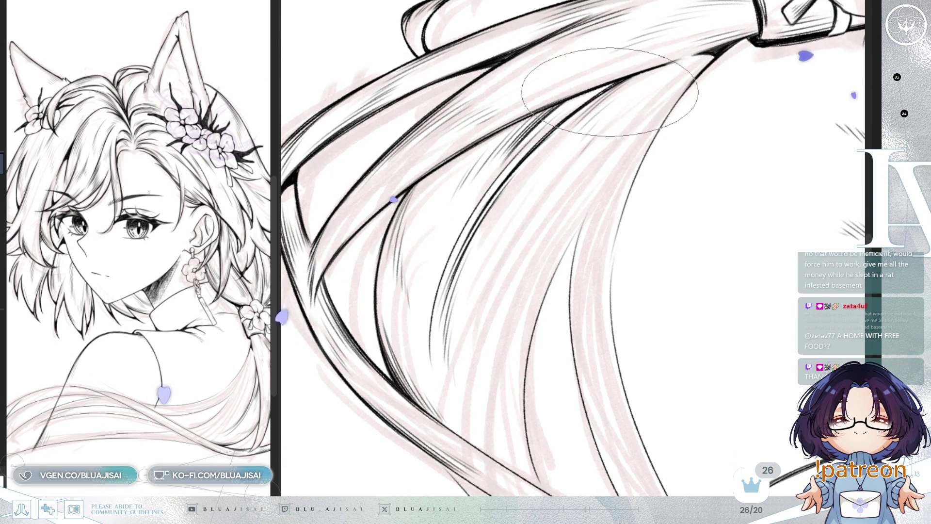
pyautogui.moveTo(645, 115); pyautogui.dragTo(592, 104)
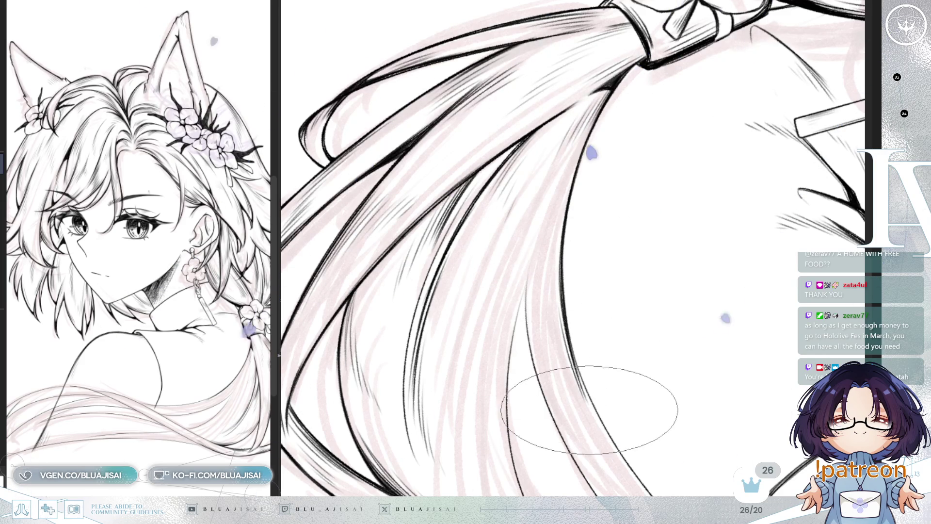
pyautogui.moveTo(565, 275); pyautogui.dragTo(555, 169)
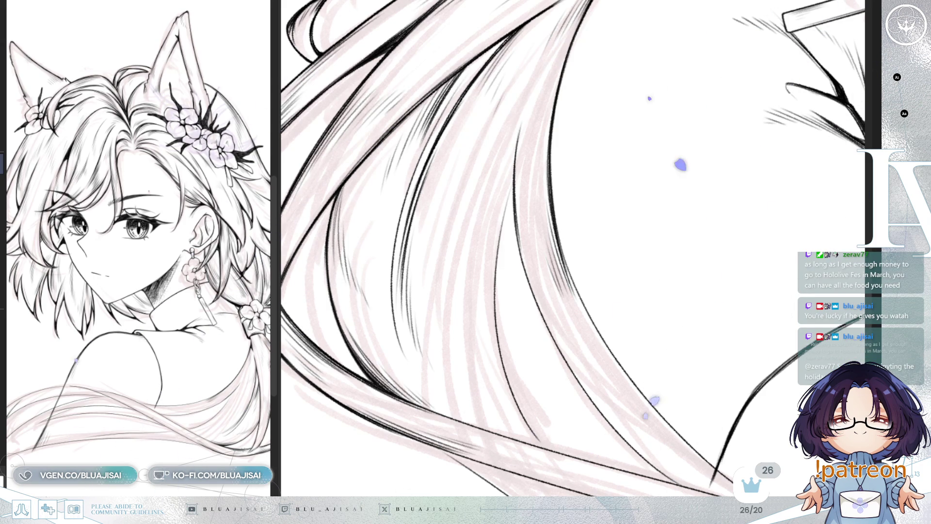
pyautogui.moveTo(589, 29); pyautogui.dragTo(527, 160)
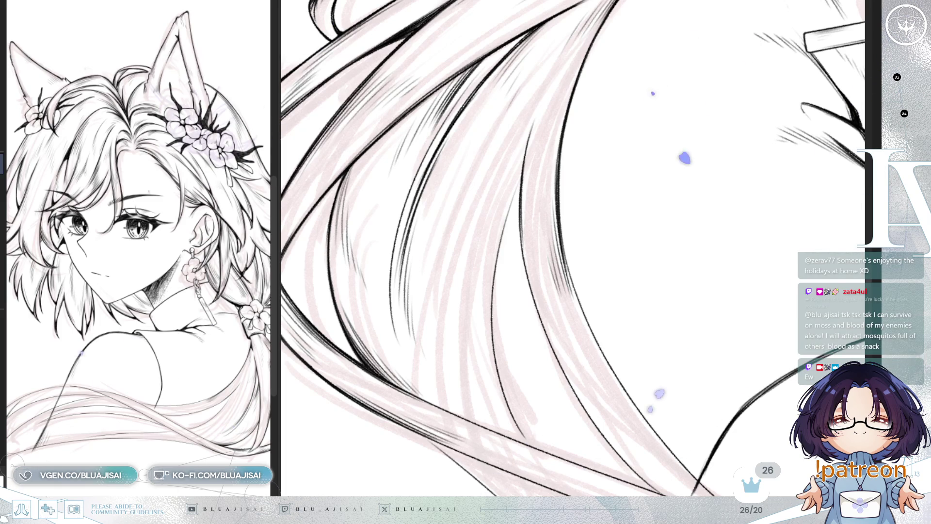
pyautogui.moveTo(604, 93); pyautogui.dragTo(551, 170)
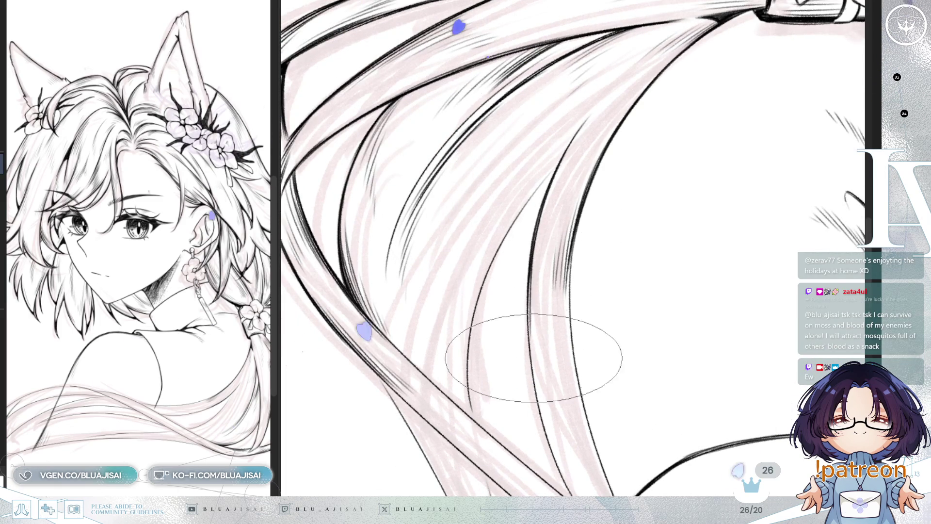
# - Go over the curving hair strand outlines with darker, thicker shading strokes
pyautogui.moveTo(536, 354)
pyautogui.mouseDown()
pyautogui.moveTo(536, 371)
pyautogui.moveTo(532, 337)
pyautogui.moveTo(561, 395)
pyautogui.moveTo(561, 332)
pyautogui.mouseUp()
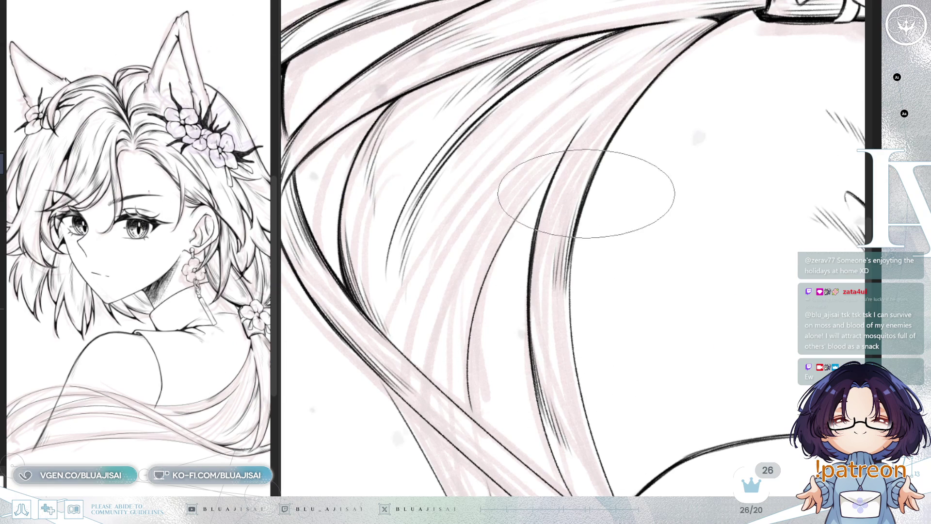
pyautogui.moveTo(570, 265)
pyautogui.mouseDown()
pyautogui.moveTo(568, 386)
pyautogui.moveTo(571, 343)
pyautogui.moveTo(580, 397)
pyautogui.mouseUp()
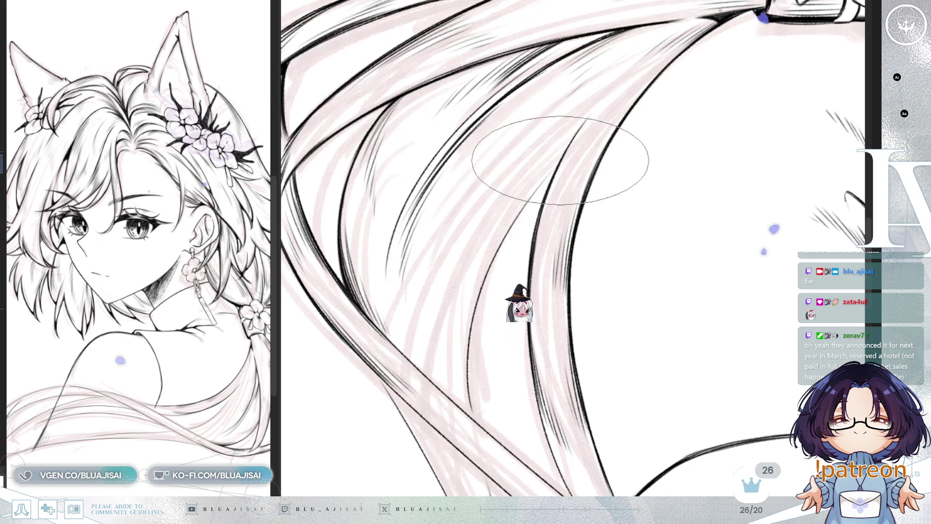
pyautogui.press('-')
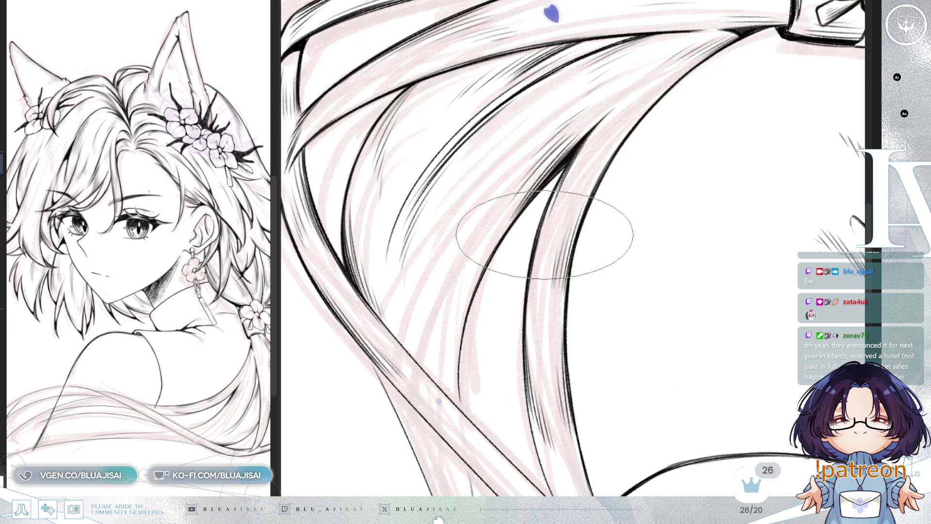
pyautogui.press('^')
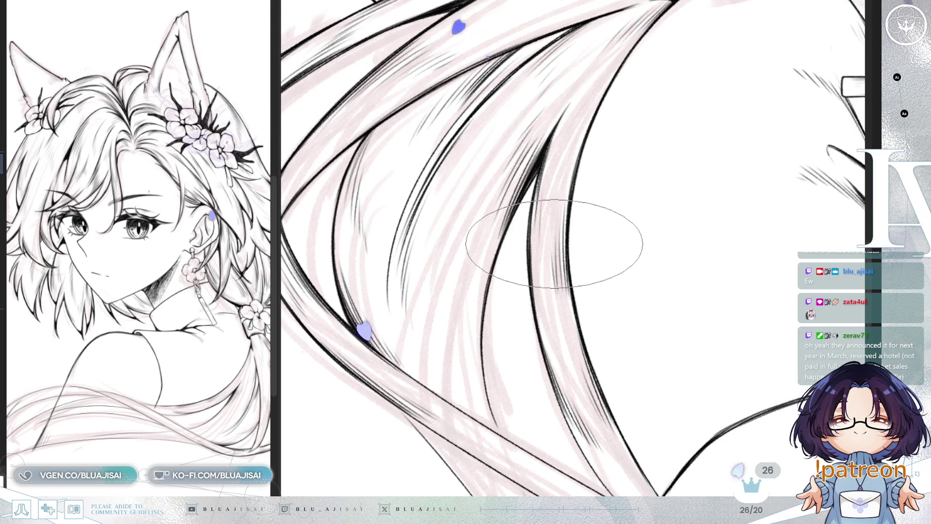
pyautogui.press('-')
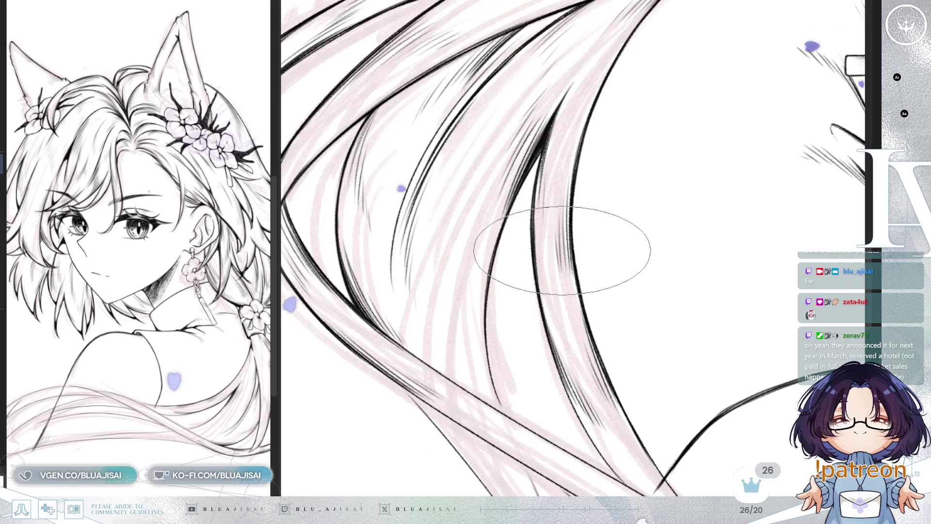
pyautogui.moveTo(561, 245); pyautogui.dragTo(565, 246)
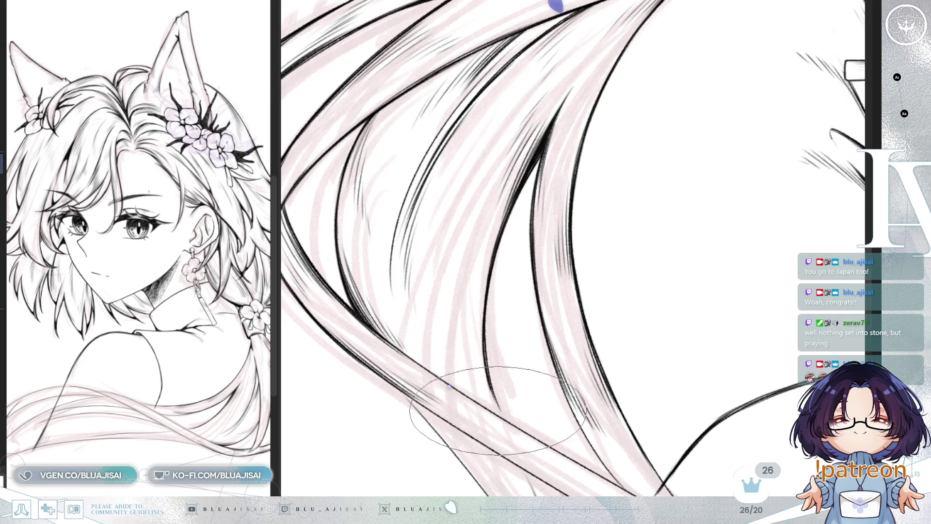
pyautogui.moveTo(537, 304); pyautogui.dragTo(643, 287)
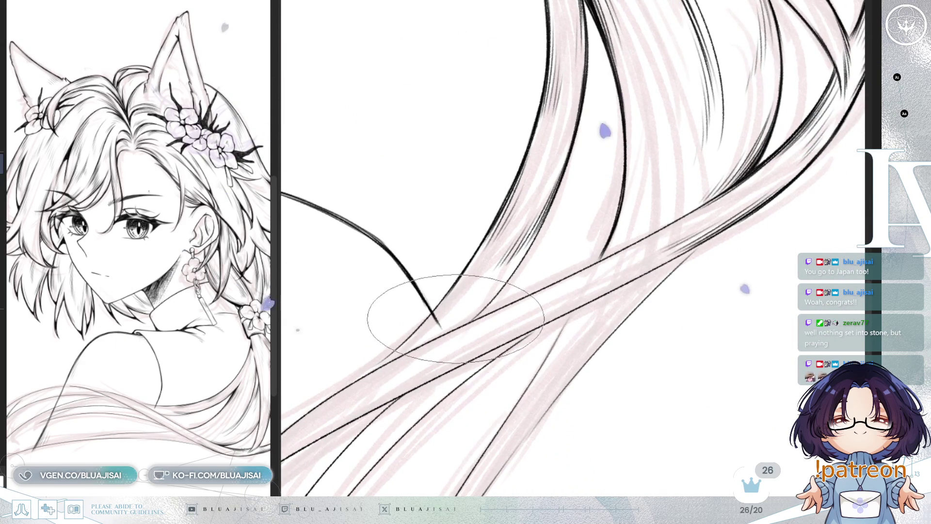
pyautogui.moveTo(516, 295)
pyautogui.mouseDown()
pyautogui.moveTo(699, 233)
pyautogui.moveTo(633, 238)
pyautogui.mouseUp()
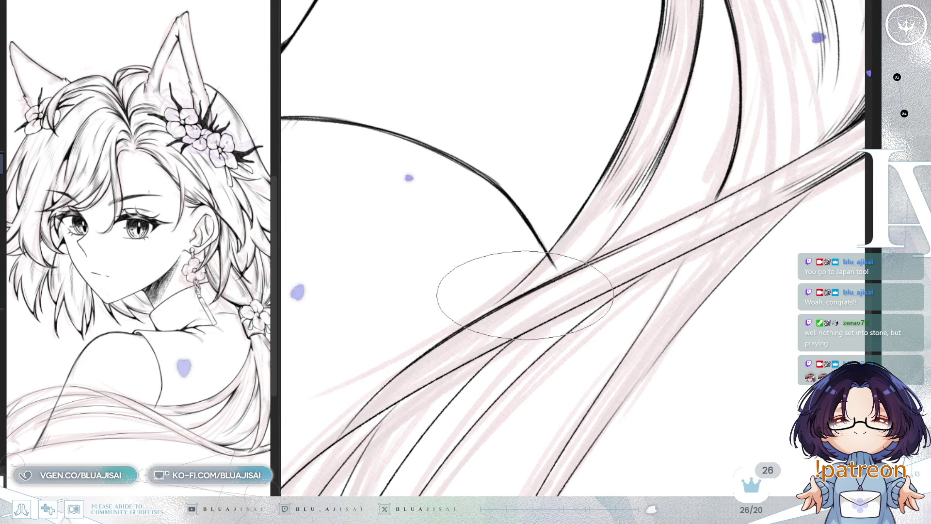
pyautogui.moveTo(793, 146); pyautogui.dragTo(691, 211)
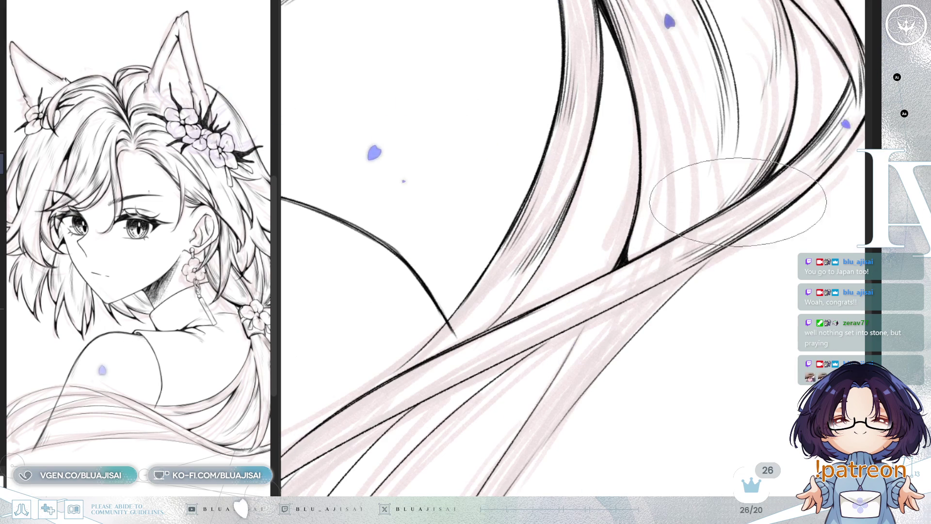
pyautogui.moveTo(613, 307); pyautogui.dragTo(637, 246)
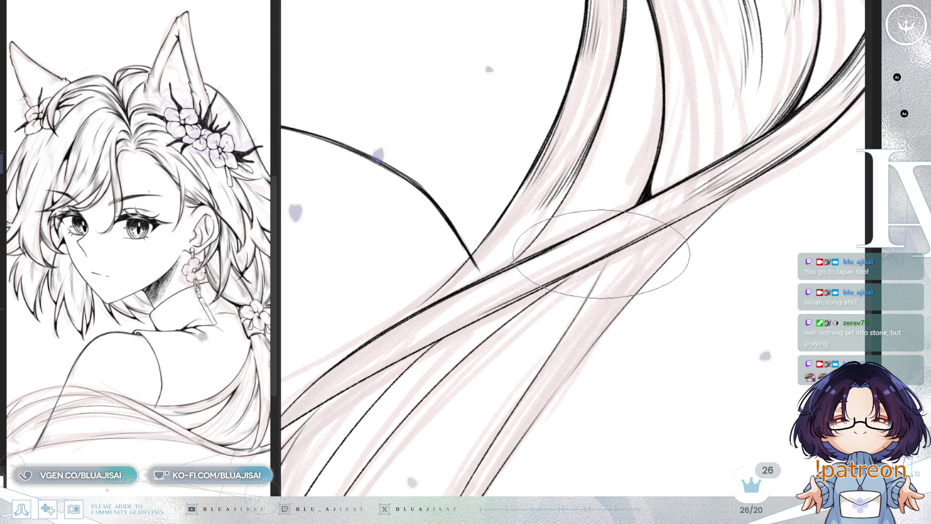
pyautogui.moveTo(656, 212); pyautogui.dragTo(473, 306)
pyautogui.moveTo(551, 313)
pyautogui.mouseDown()
pyautogui.moveTo(551, 287)
pyautogui.moveTo(671, 240)
pyautogui.mouseUp()
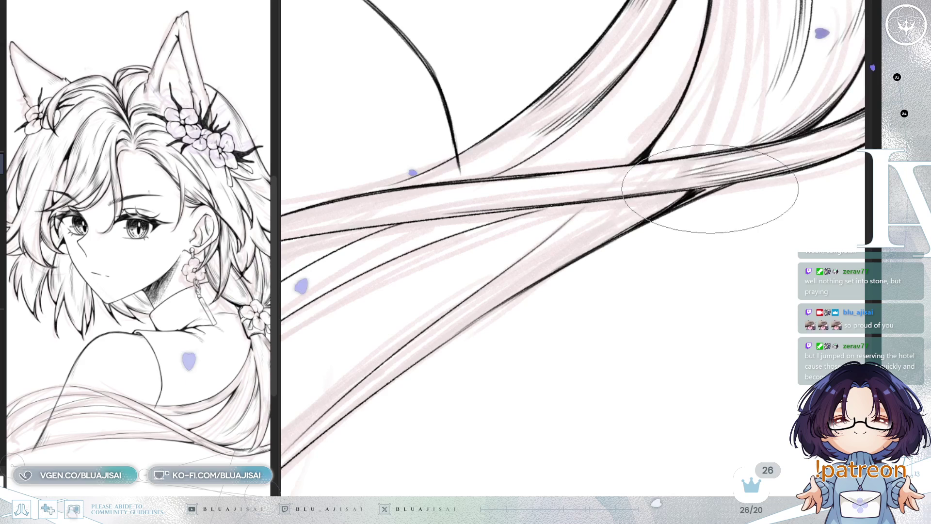
pyautogui.moveTo(697, 174); pyautogui.dragTo(651, 270)
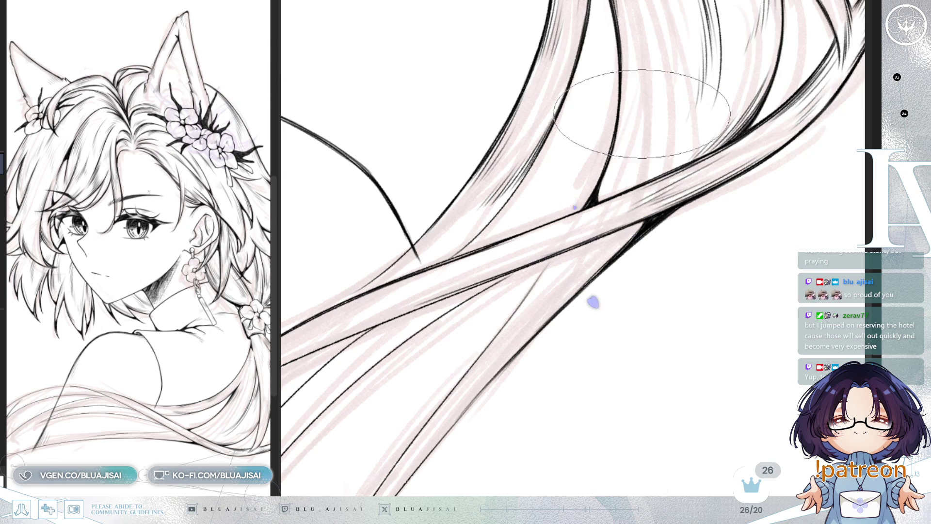
# - Flip and rotate the view to ink the strands across the back, then reset rotation and zoom out
pyautogui.moveTo(641, 113); pyautogui.dragTo(598, 291)
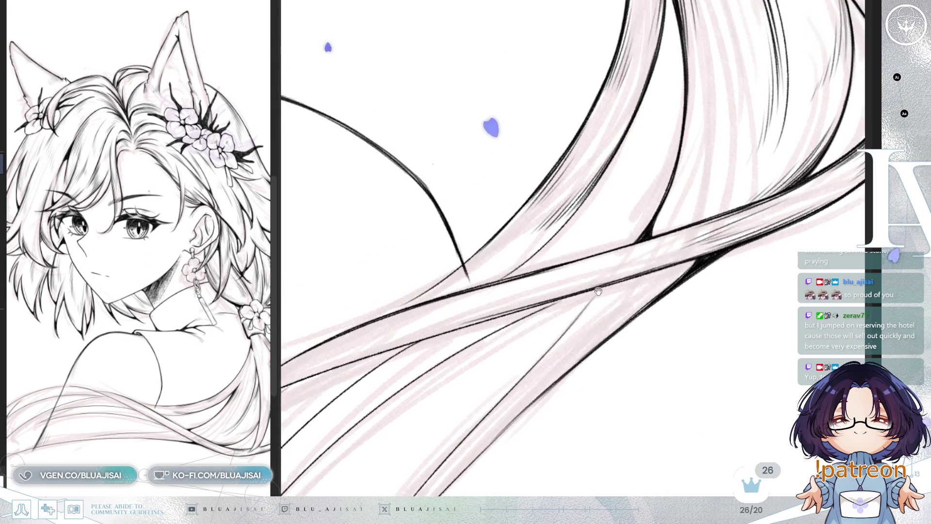
pyautogui.press('m')
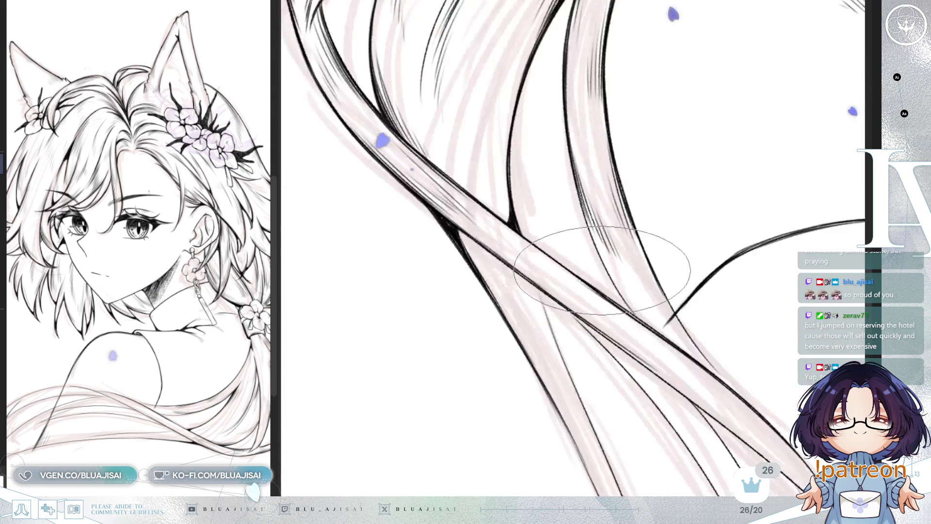
pyautogui.moveTo(602, 267); pyautogui.dragTo(583, 179)
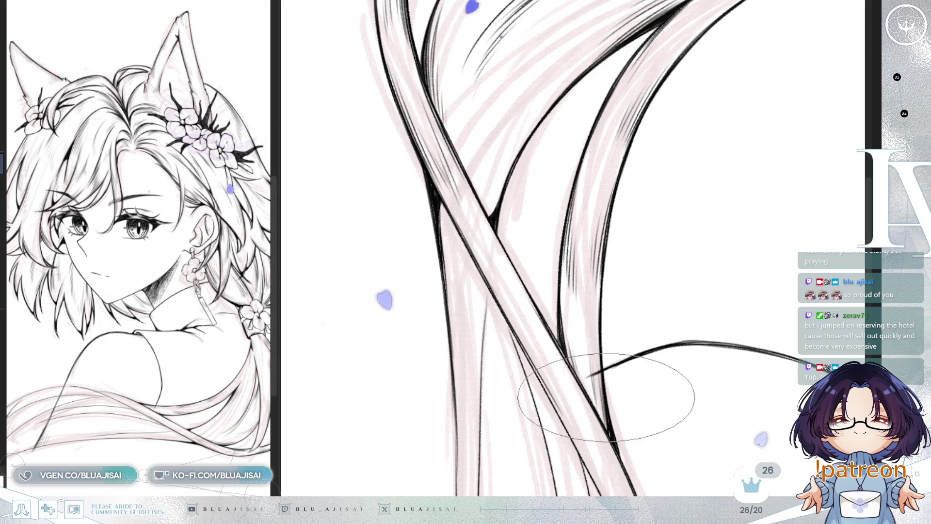
pyautogui.moveTo(606, 397); pyautogui.dragTo(689, 263)
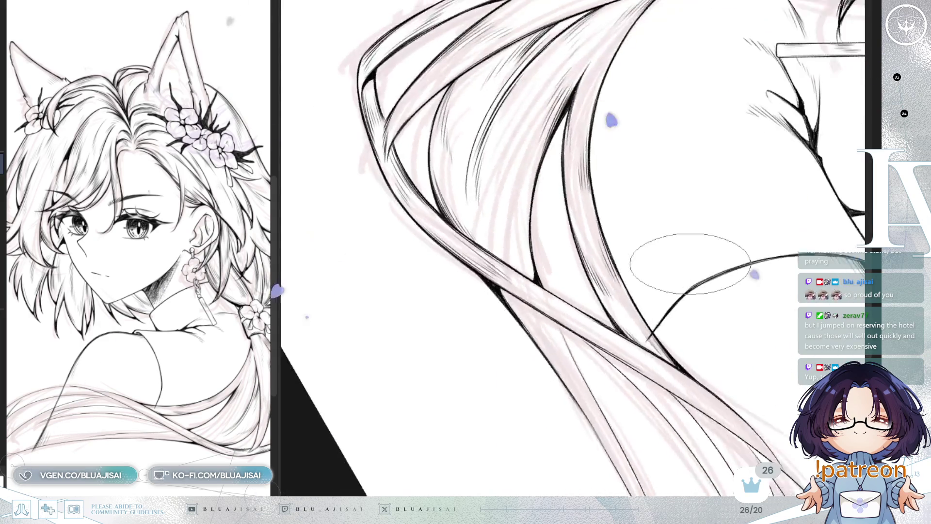
pyautogui.press('Delete')
pyautogui.press('Delete')
pyautogui.press('Home')
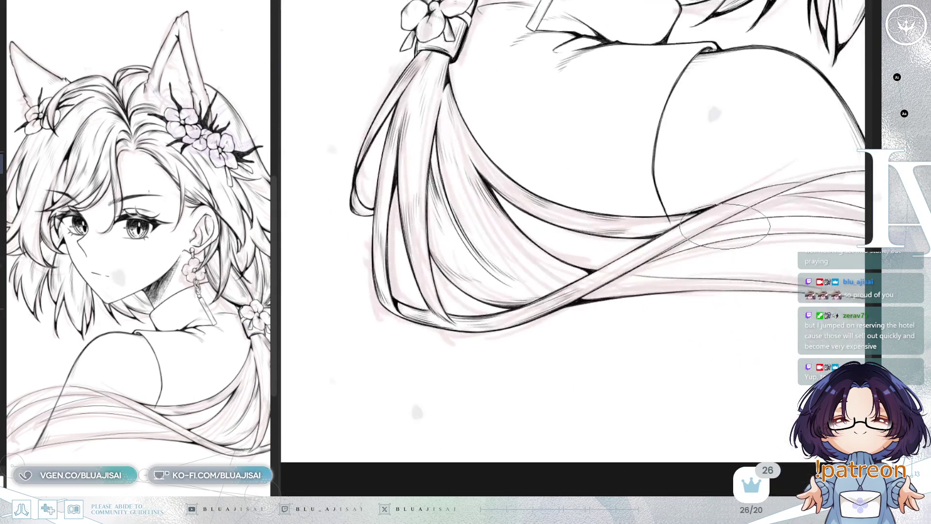
pyautogui.scroll(-1, 727, 227)
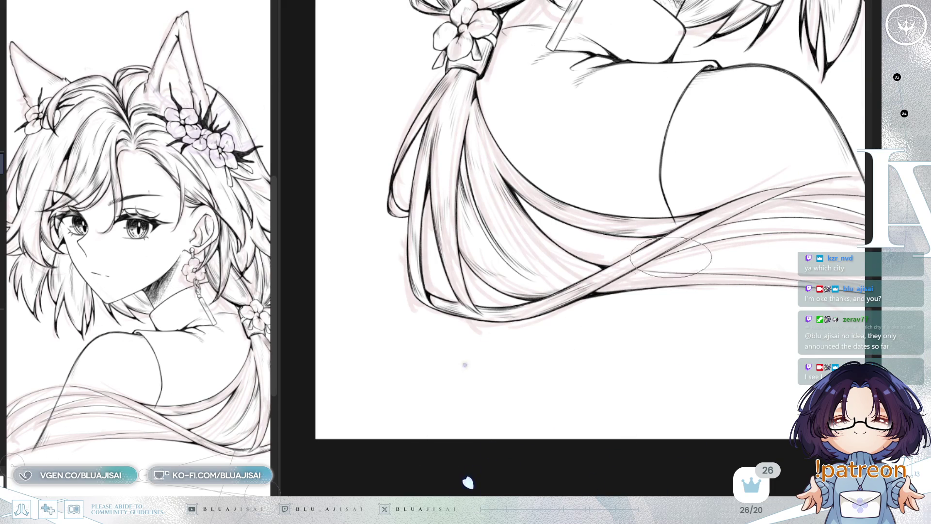
pyautogui.scroll(2, 671, 256)
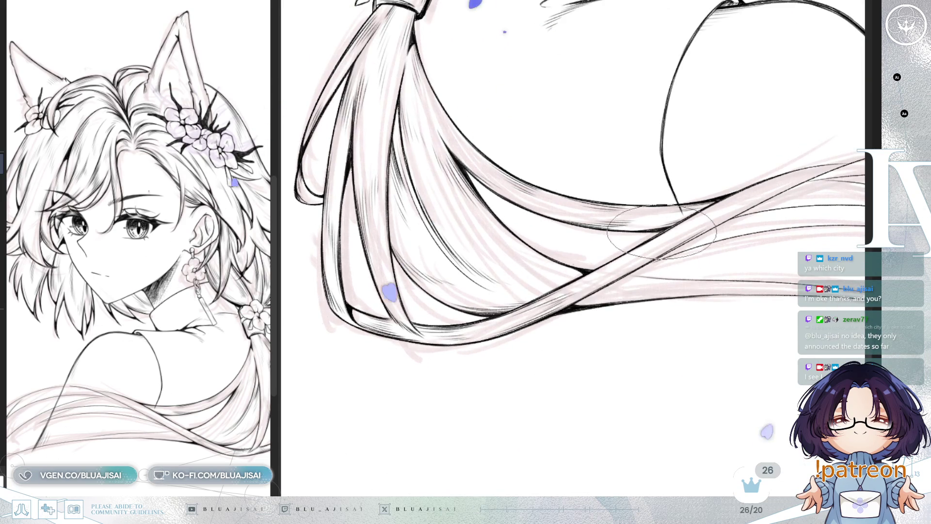
pyautogui.scroll(2, 688, 227)
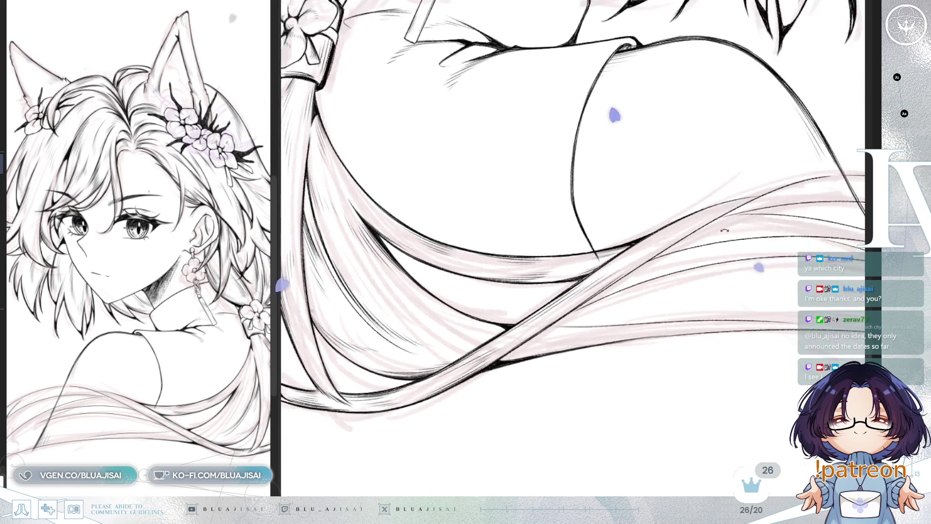
pyautogui.scroll(1, 655, 255)
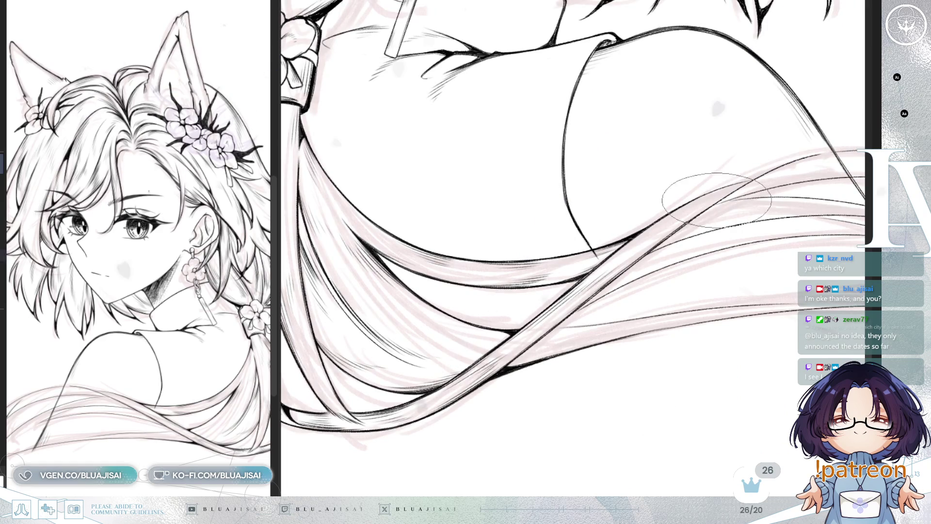
pyautogui.scroll(1, 696, 197)
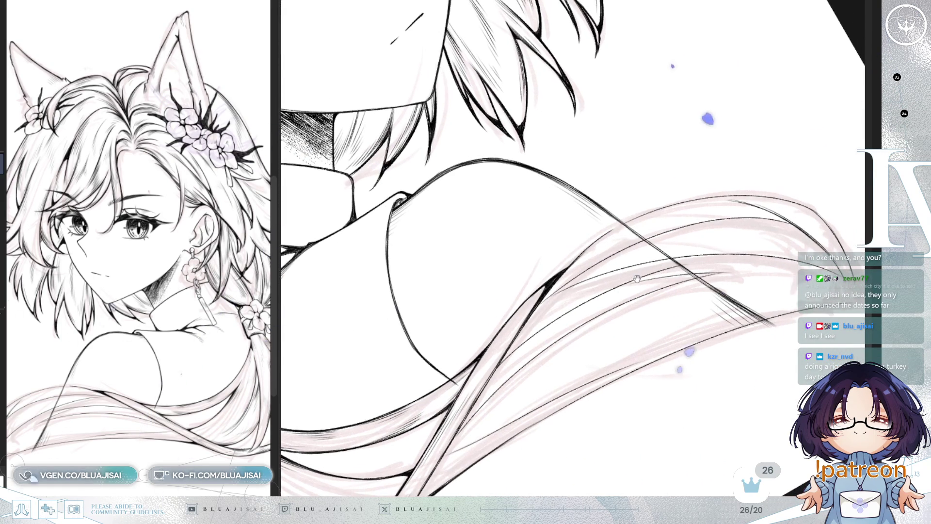
pyautogui.moveTo(652, 251); pyautogui.dragTo(712, 235)
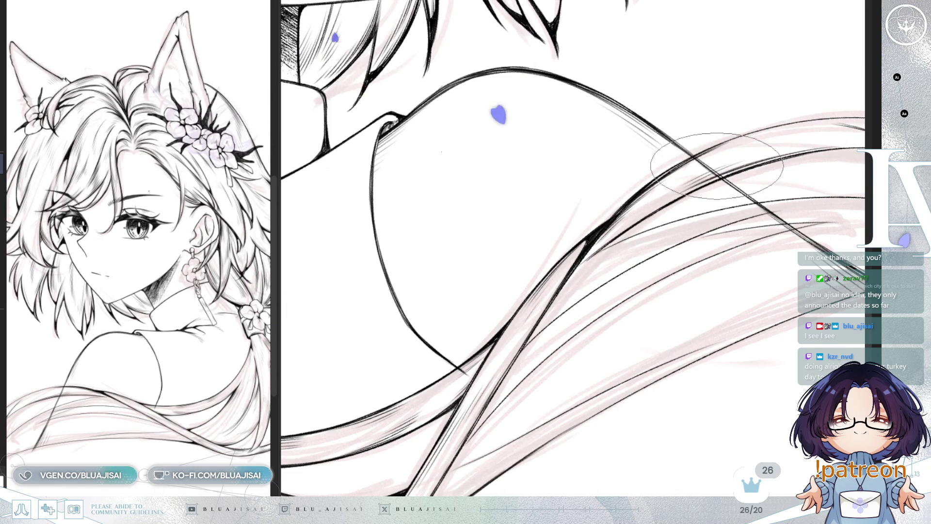
pyautogui.press('^')
pyautogui.press('^')
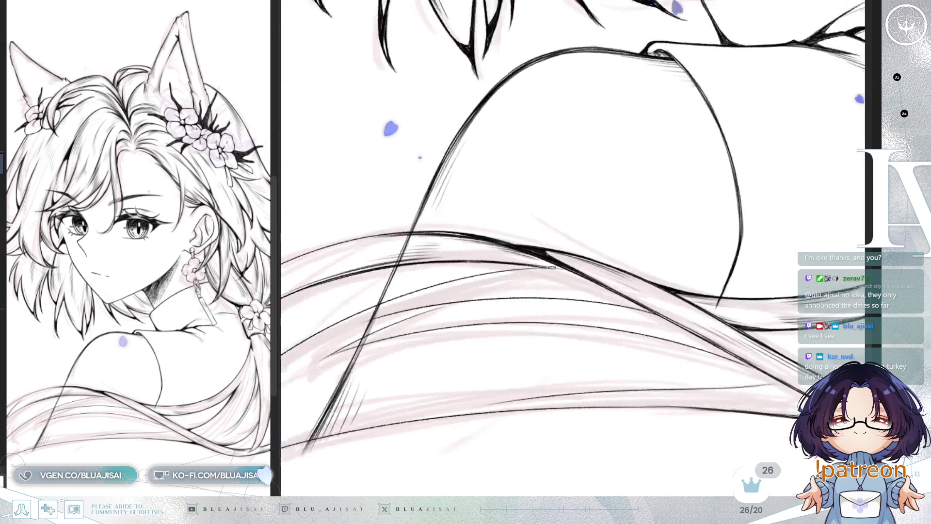
pyautogui.press('^')
pyautogui.press('^')
pyautogui.press('^')
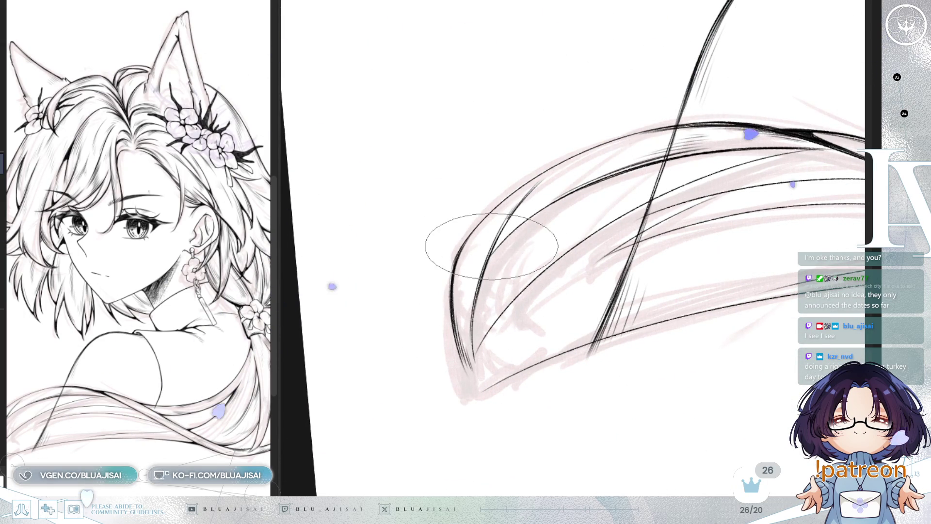
# - Add thin strokes along the strand tips and thicken the inner strand into a dark wedge
pyautogui.moveTo(477, 292); pyautogui.dragTo(500, 277)
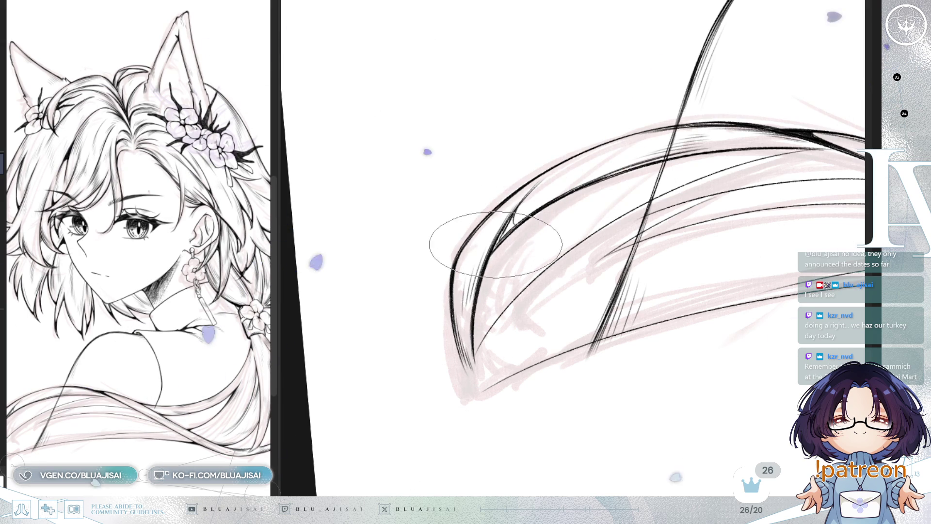
pyautogui.moveTo(509, 225); pyautogui.dragTo(532, 190)
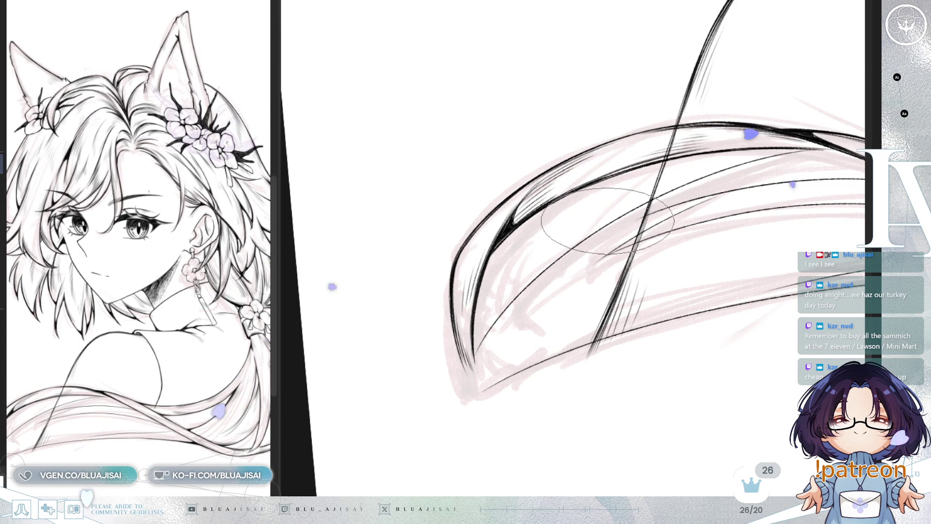
pyautogui.moveTo(616, 273); pyautogui.dragTo(586, 239)
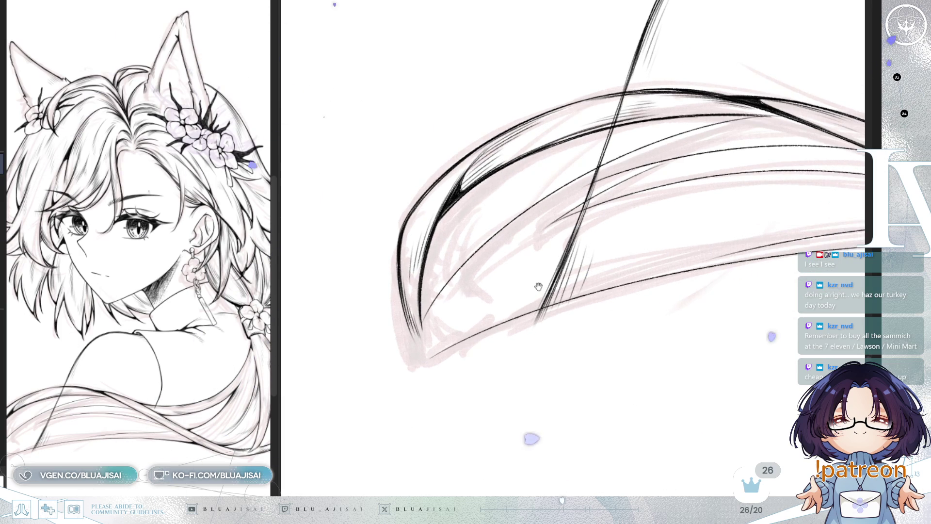
pyautogui.moveTo(538, 286); pyautogui.dragTo(544, 303)
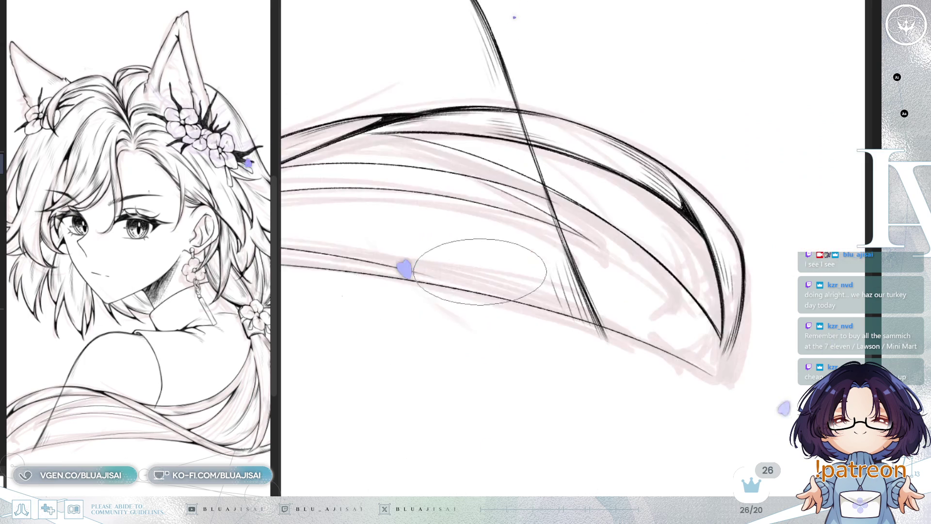
pyautogui.scroll(2, 502, 265)
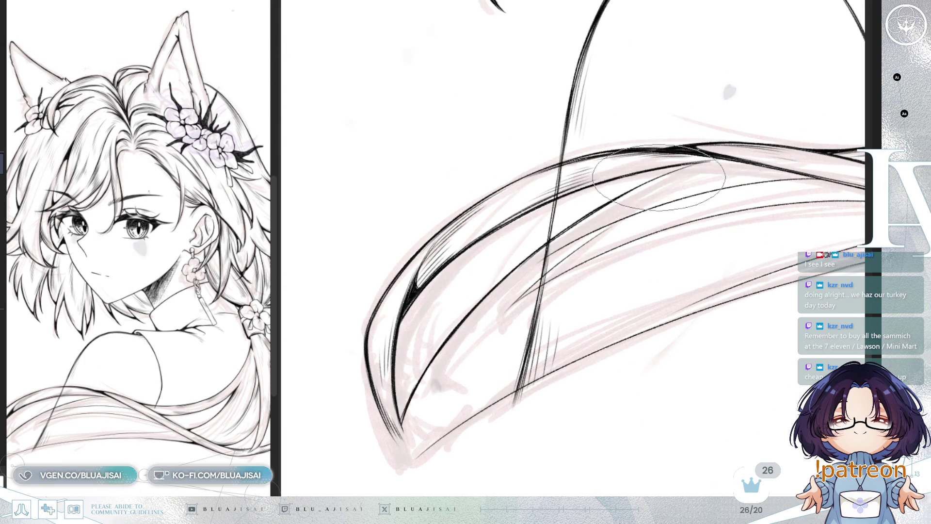
pyautogui.press('-')
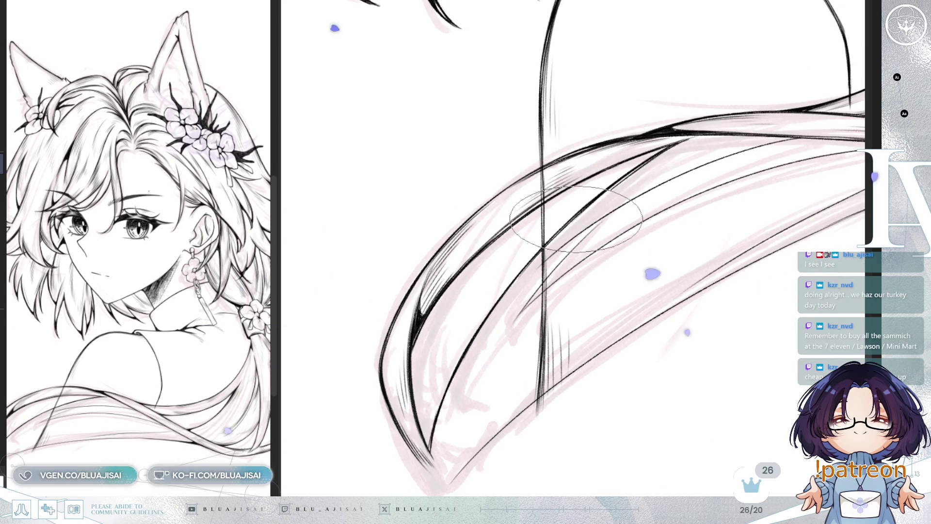
pyautogui.press('-')
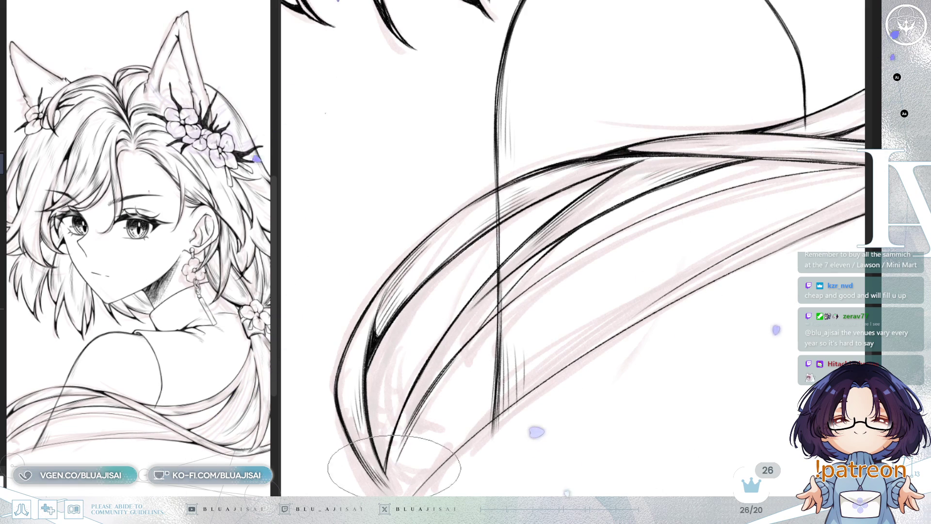
pyautogui.moveTo(398, 470); pyautogui.dragTo(505, 358)
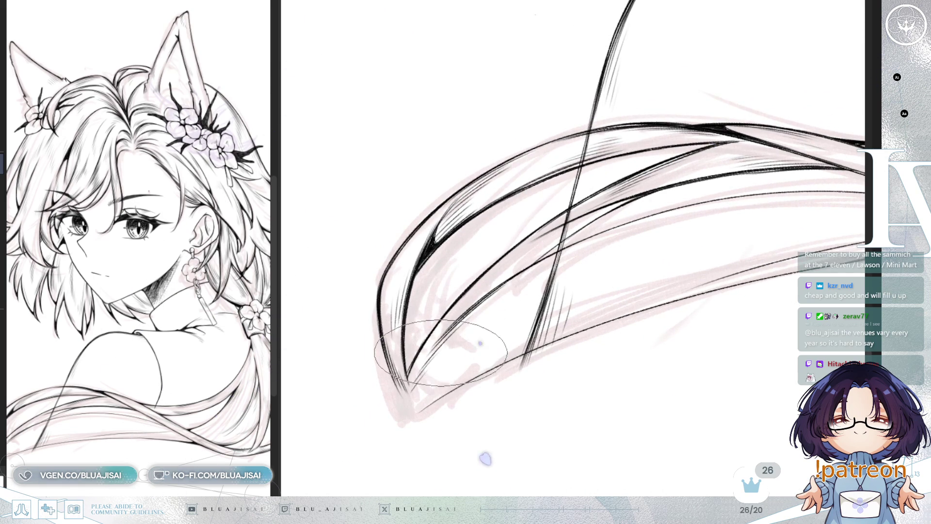
pyautogui.scroll(1, 440, 354)
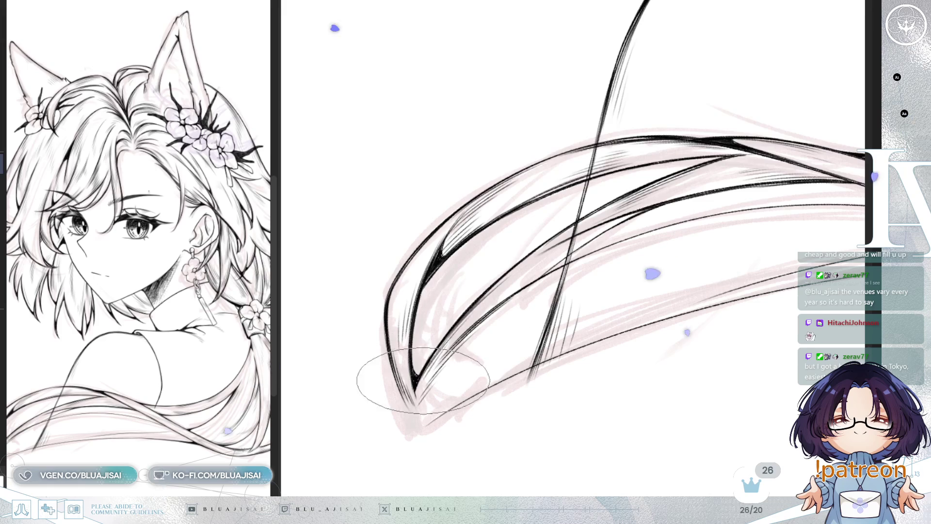
# - Adjust the brush size and thicken the lower hair curve with two darkening passes
pyautogui.moveTo(408, 364); pyautogui.dragTo(479, 311)
pyautogui.moveTo(534, 300)
pyautogui.mouseDown()
pyautogui.moveTo(545, 298)
pyautogui.moveTo(517, 316)
pyautogui.mouseUp()
pyautogui.press('[')
pyautogui.press('[')
pyautogui.press(']')
pyautogui.press(']')
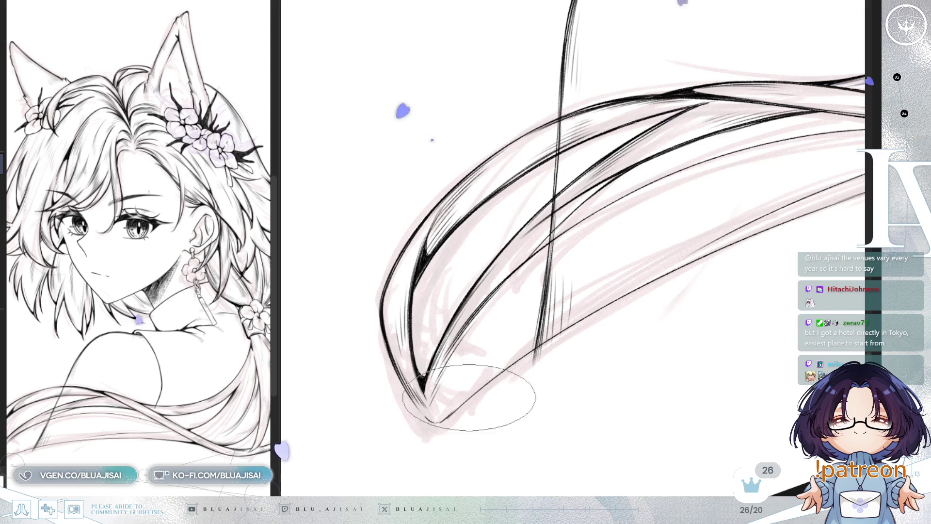
pyautogui.moveTo(436, 393)
pyautogui.mouseDown()
pyautogui.moveTo(535, 360)
pyautogui.moveTo(574, 318)
pyautogui.moveTo(624, 291)
pyautogui.moveTo(634, 270)
pyautogui.moveTo(624, 281)
pyautogui.moveTo(708, 242)
pyautogui.moveTo(520, 323)
pyautogui.moveTo(546, 350)
pyautogui.mouseUp()
pyautogui.moveTo(621, 294)
pyautogui.mouseDown()
pyautogui.moveTo(526, 368)
pyautogui.moveTo(661, 264)
pyautogui.moveTo(558, 333)
pyautogui.moveTo(619, 286)
pyautogui.moveTo(600, 300)
pyautogui.mouseUp()
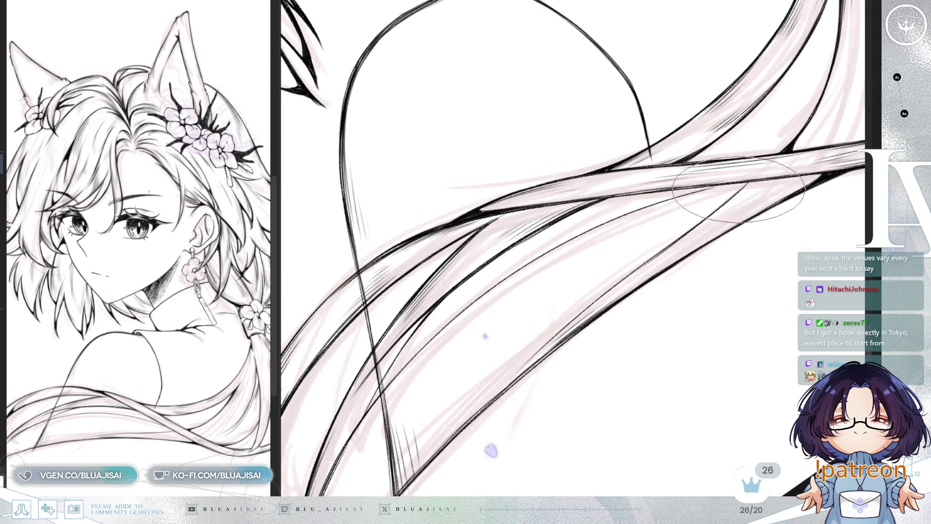
# - Darken the lower curve and the hair lines crossing over the back
pyautogui.moveTo(715, 210)
pyautogui.mouseDown()
pyautogui.moveTo(696, 218)
pyautogui.moveTo(703, 208)
pyautogui.moveTo(590, 301)
pyautogui.moveTo(509, 342)
pyautogui.moveTo(499, 291)
pyautogui.mouseUp()
pyautogui.moveTo(372, 406)
pyautogui.mouseDown()
pyautogui.moveTo(509, 282)
pyautogui.moveTo(604, 239)
pyautogui.moveTo(571, 219)
pyautogui.moveTo(621, 216)
pyautogui.moveTo(665, 177)
pyautogui.moveTo(634, 208)
pyautogui.moveTo(676, 193)
pyautogui.moveTo(582, 234)
pyautogui.moveTo(574, 226)
pyautogui.moveTo(604, 217)
pyautogui.mouseUp()
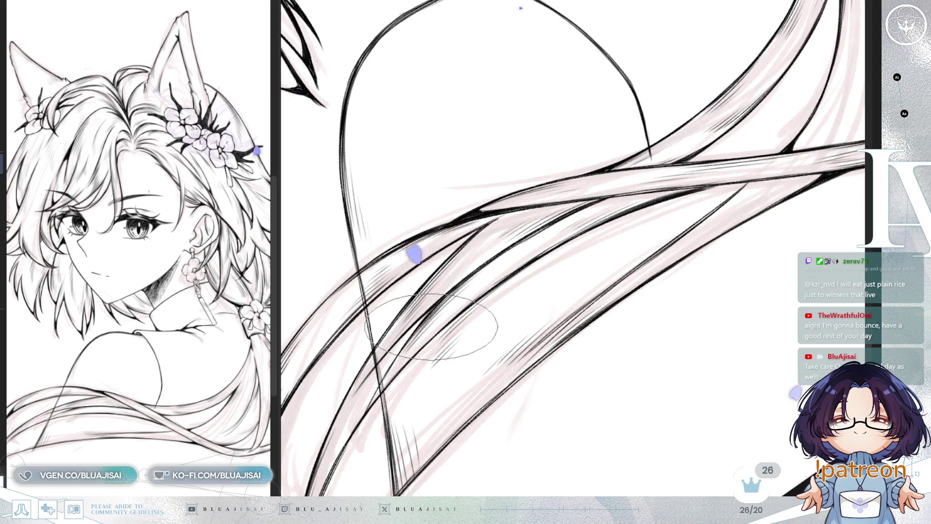
pyautogui.moveTo(415, 348); pyautogui.dragTo(426, 281)
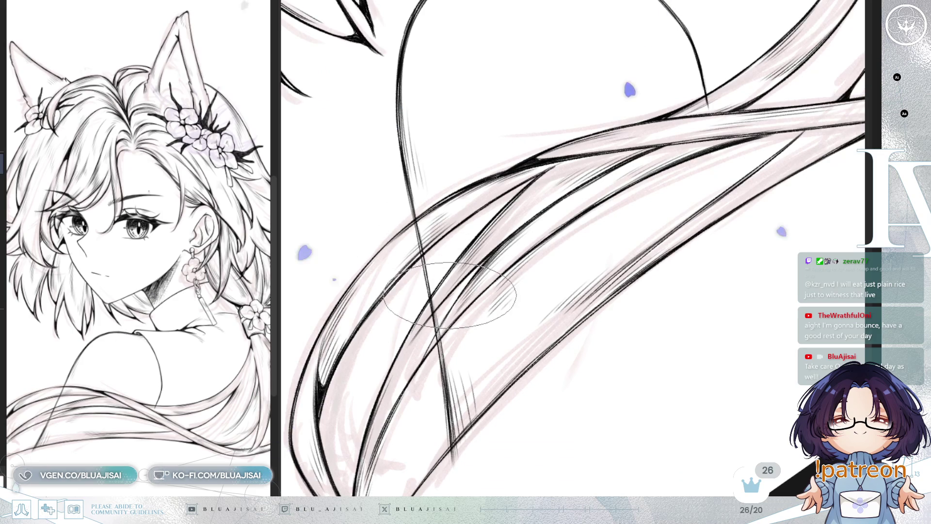
# - Thicken the back hair lines with a short stroke and rotate the view to flatten the strands
pyautogui.moveTo(449, 293); pyautogui.dragTo(473, 276)
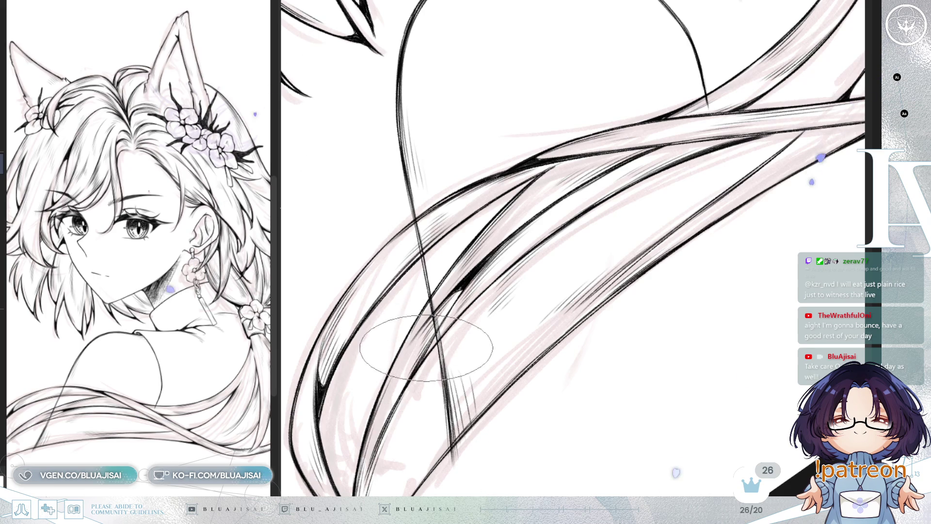
pyautogui.moveTo(420, 465); pyautogui.dragTo(480, 314)
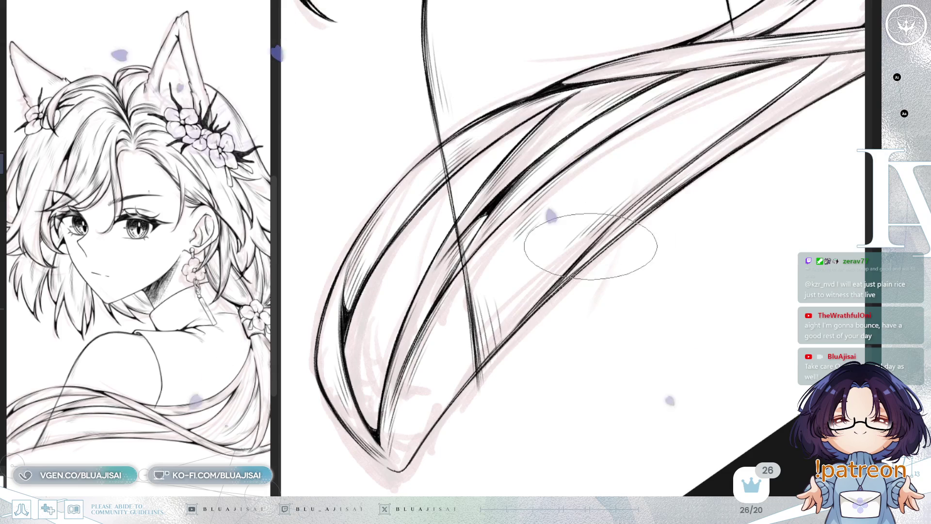
pyautogui.press('End')
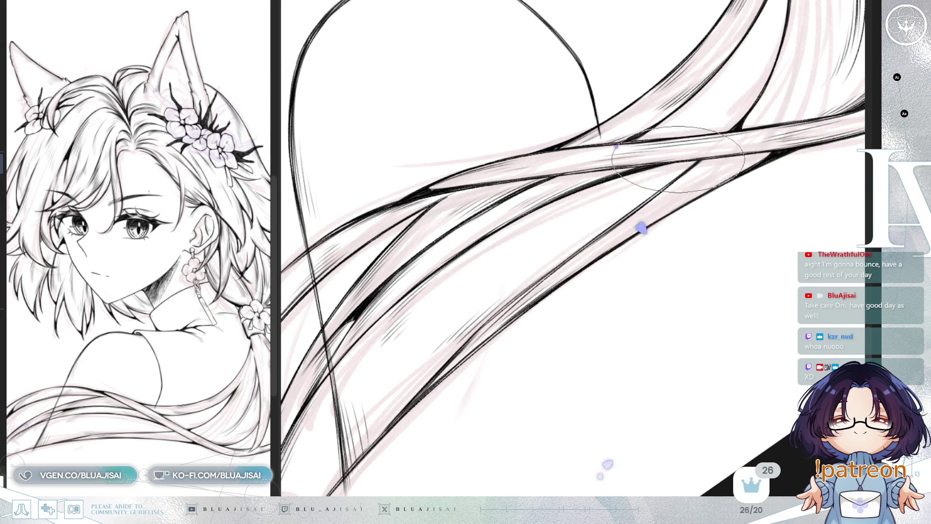
pyautogui.press('-')
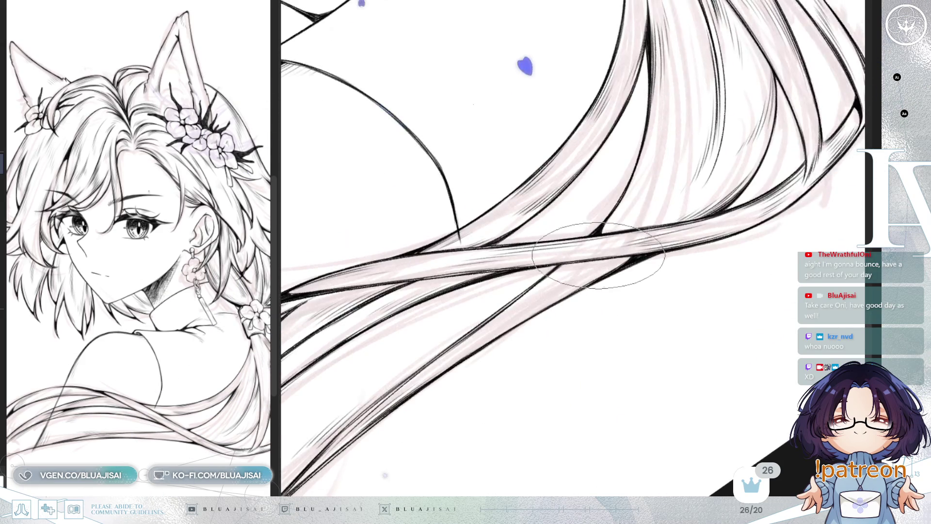
pyautogui.press('-')
pyautogui.press('-')
pyautogui.press('-')
pyautogui.press('-')
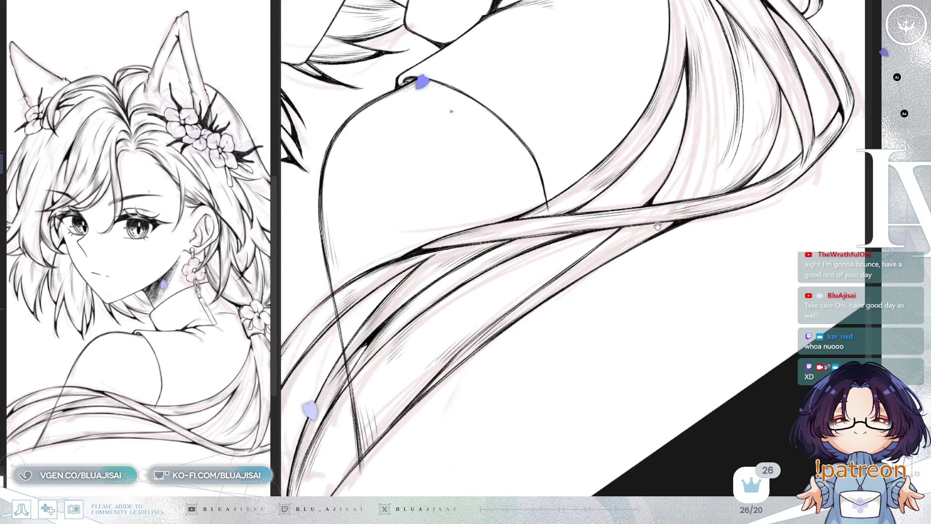
pyautogui.scroll(1, 666, 167)
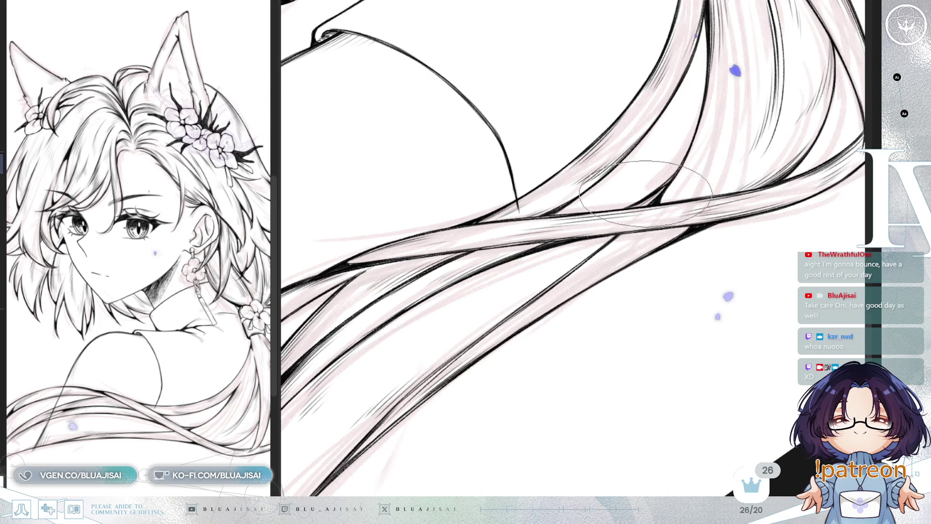
pyautogui.scroll(-3, 646, 202)
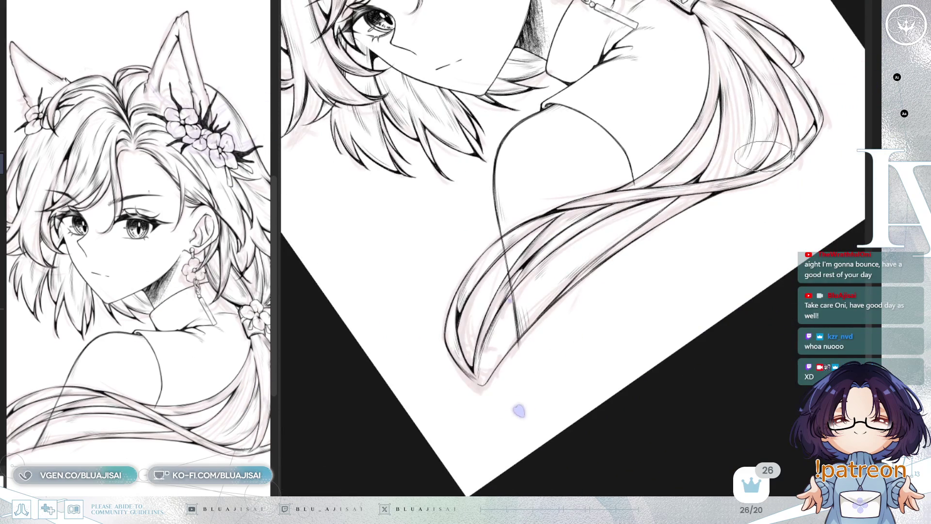
pyautogui.scroll(2, 689, 190)
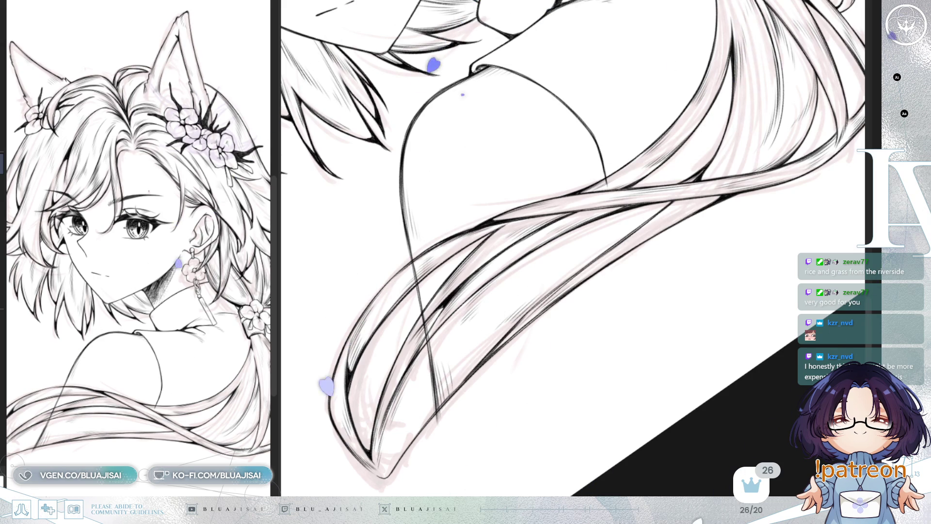
# - Tilt the view along the long shoulder strands to a better hatching angle
pyautogui.moveTo(727, 202); pyautogui.dragTo(660, 218)
pyautogui.scroll(2, 661, 217)
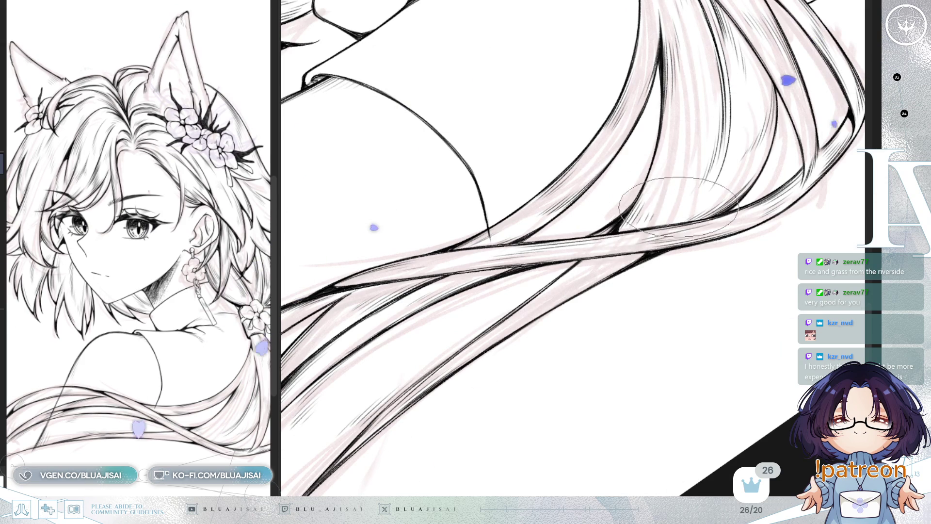
pyautogui.press('Delete')
pyautogui.scroll(-2, 722, 193)
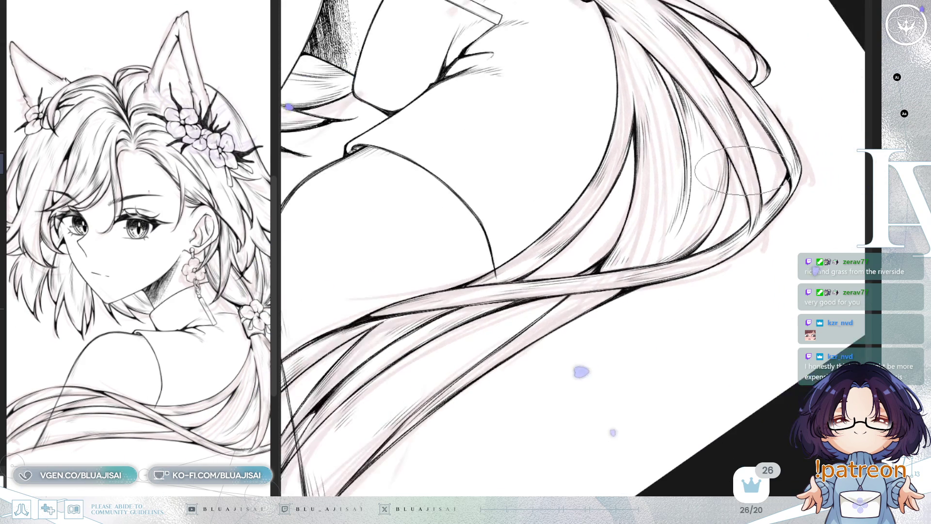
pyautogui.press('Delete')
pyautogui.scroll(1, 559, 312)
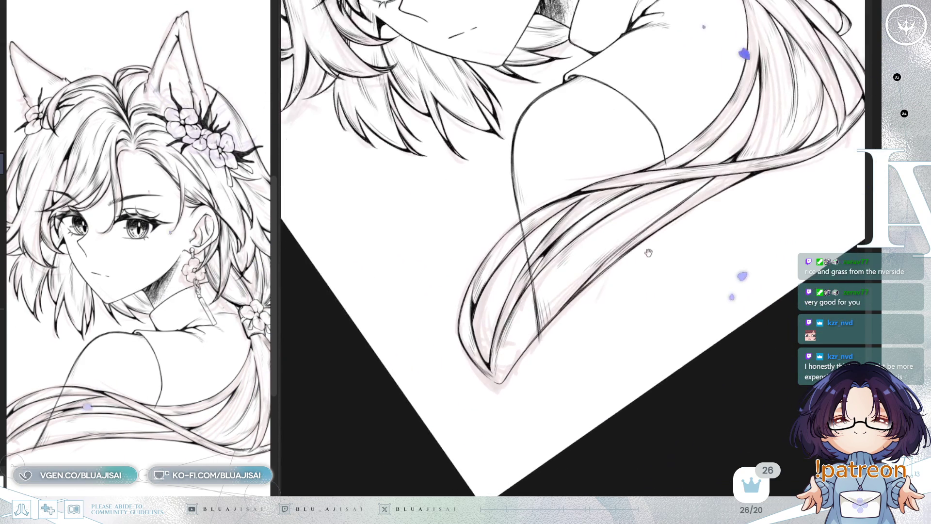
pyautogui.scroll(1, 498, 394)
pyautogui.scroll(1, 487, 413)
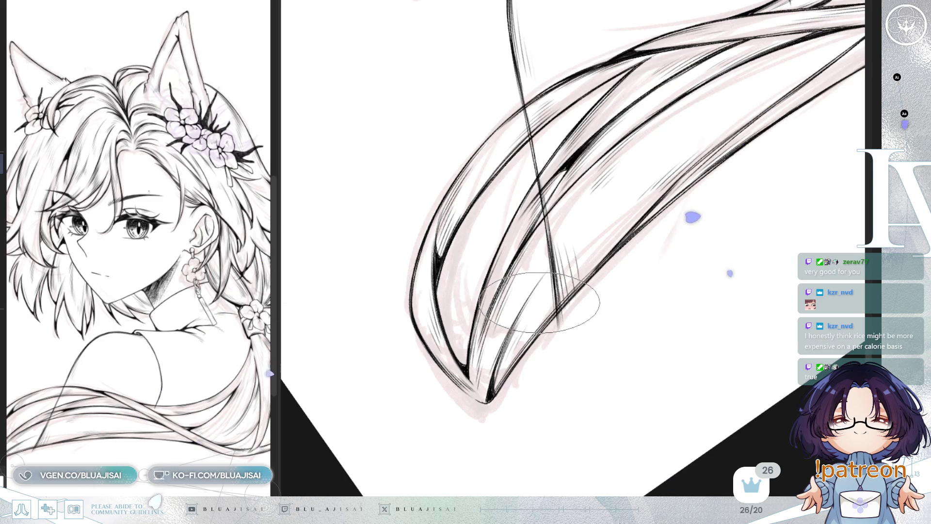
# - Mirror and rotate the view stepwise around the trailing hair tip while hatching its point
pyautogui.press('h')
pyautogui.press('-')
pyautogui.press('-')
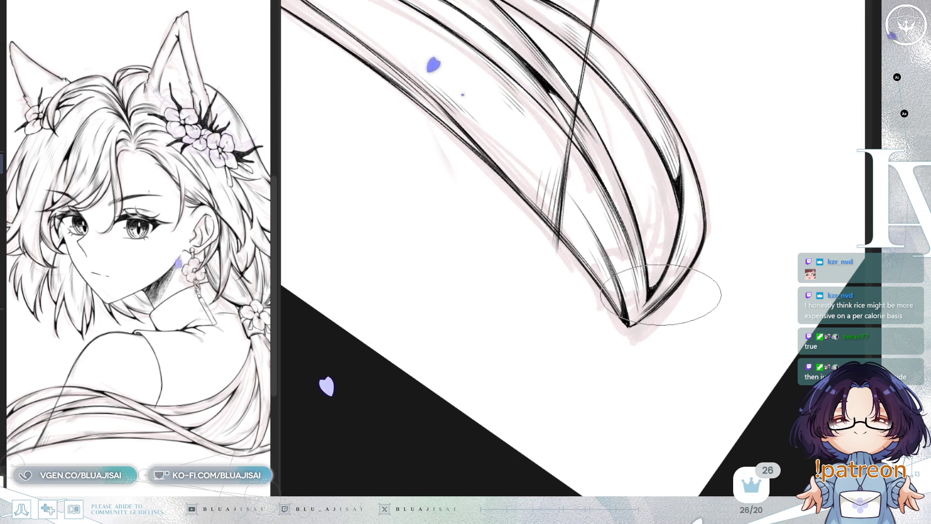
pyautogui.press('End')
pyautogui.press('End')
pyautogui.press('End')
pyautogui.press('End')
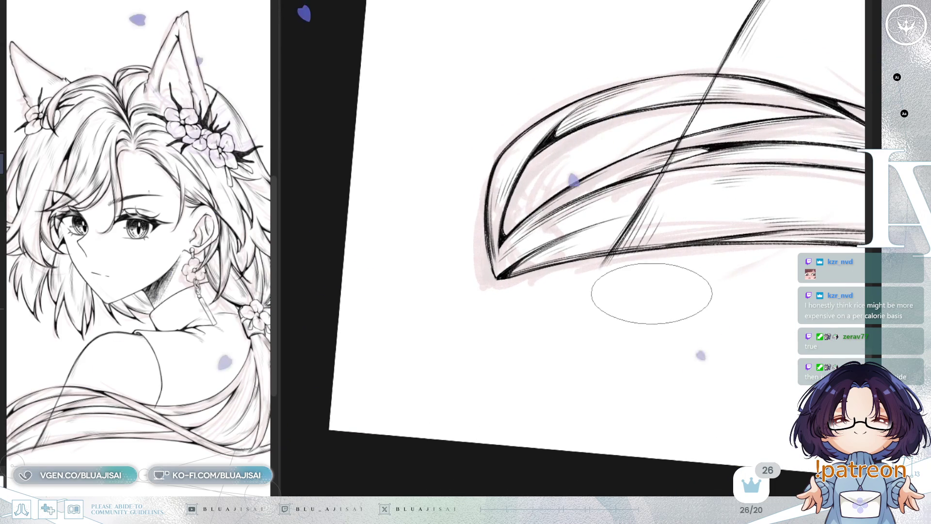
pyautogui.press('End')
pyautogui.press('Delete')
pyautogui.press('Delete')
pyautogui.press('Delete')
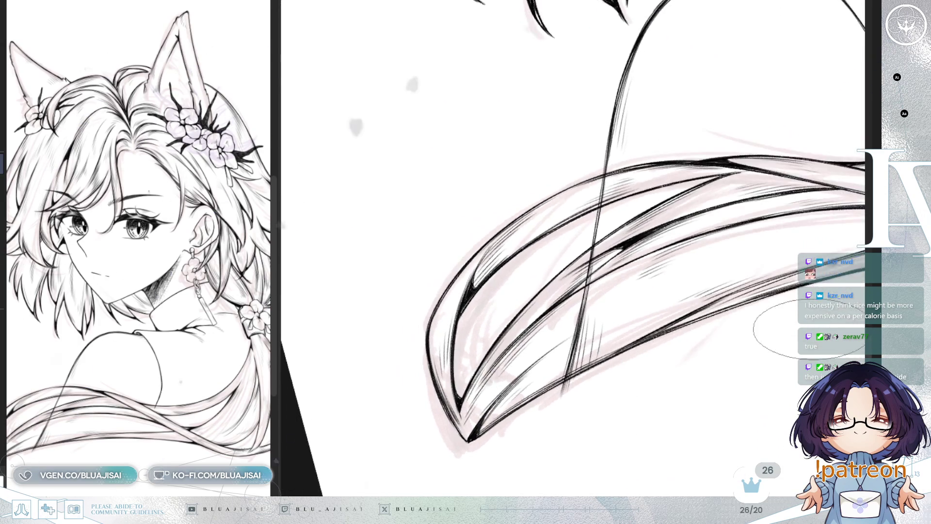
pyautogui.press('Delete')
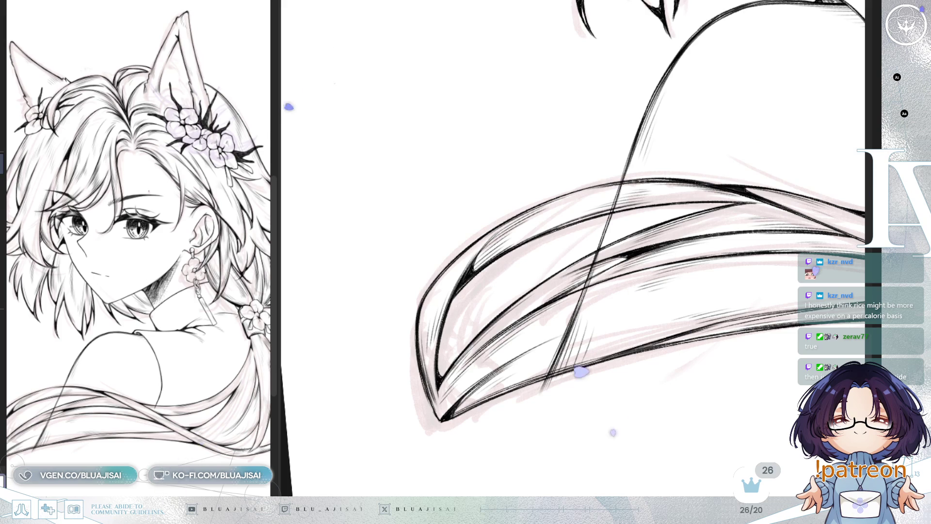
pyautogui.press('Delete')
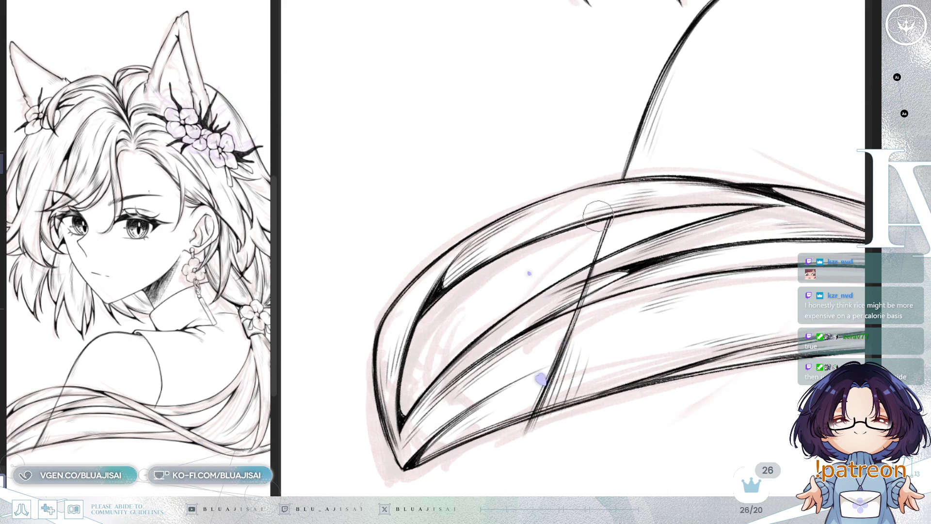
pyautogui.press('Delete')
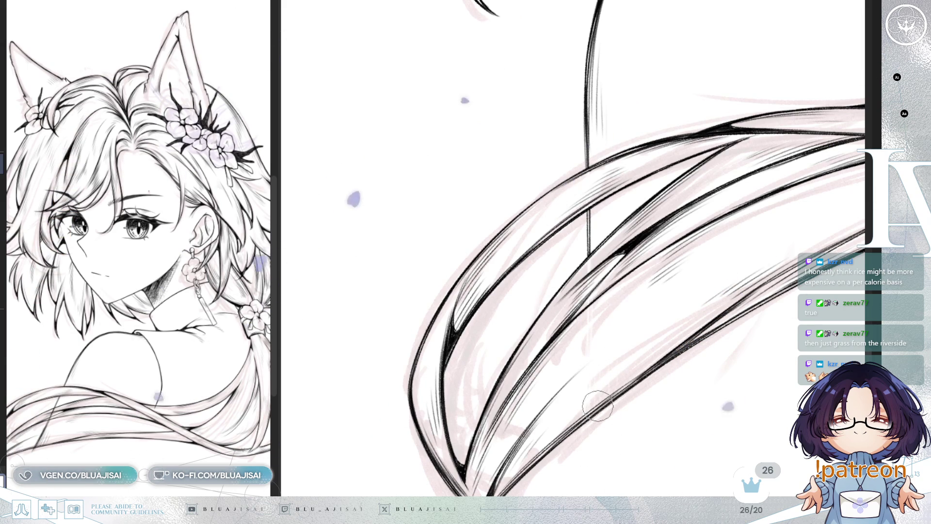
pyautogui.press('Delete')
pyautogui.press('End')
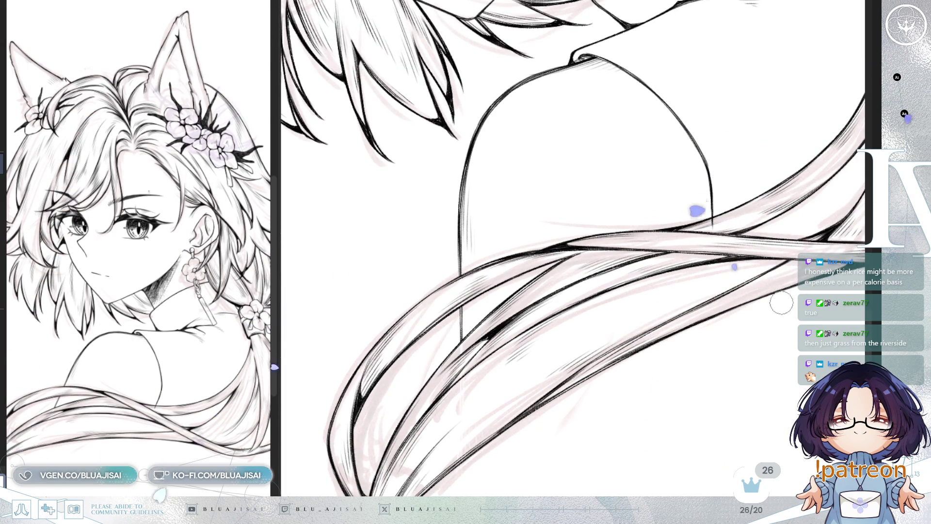
pyautogui.scroll(1, 716, 216)
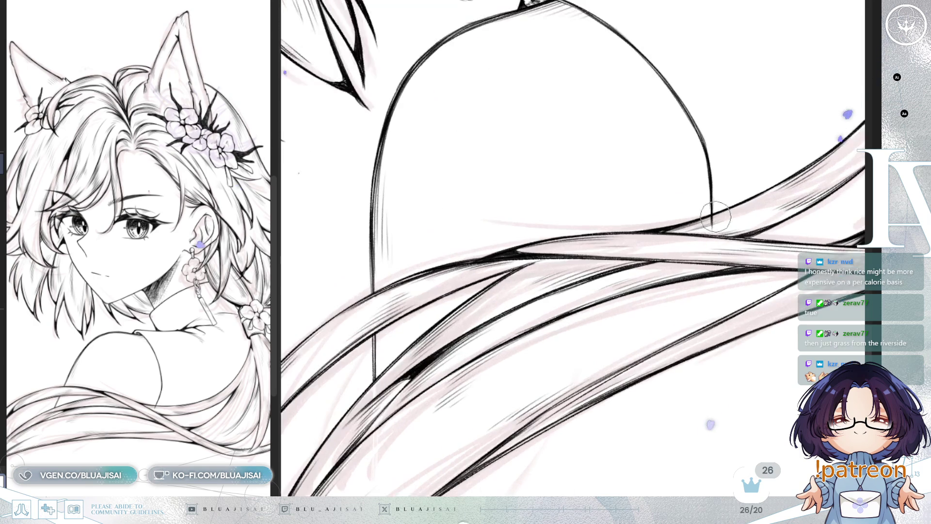
pyautogui.scroll(-1, 713, 226)
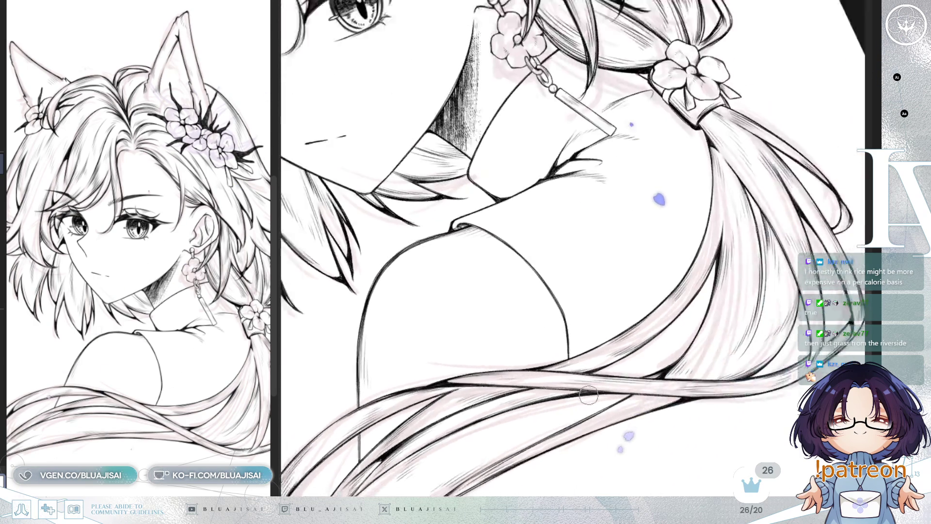
pyautogui.scroll(-1, 655, 292)
pyautogui.scroll(-1, 618, 350)
pyautogui.press('Home')
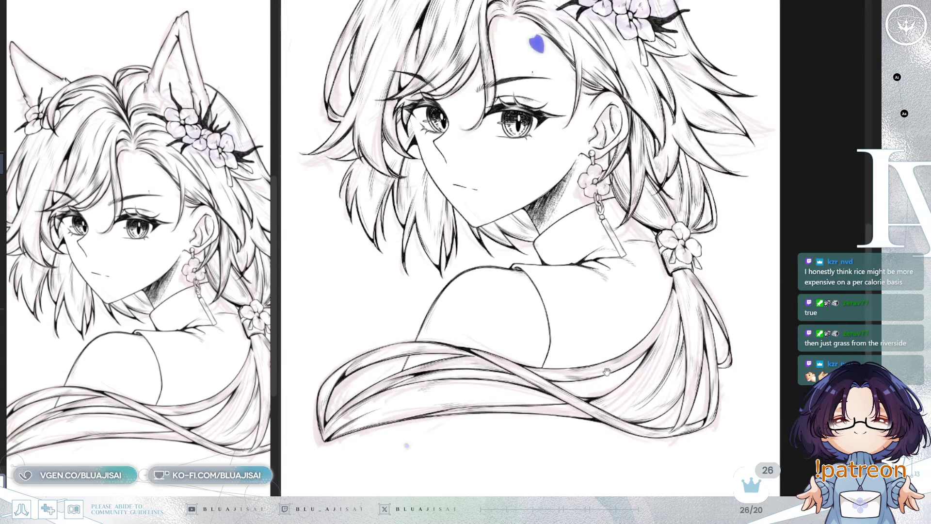
pyautogui.moveTo(606, 371); pyautogui.dragTo(636, 423)
pyautogui.press('h')
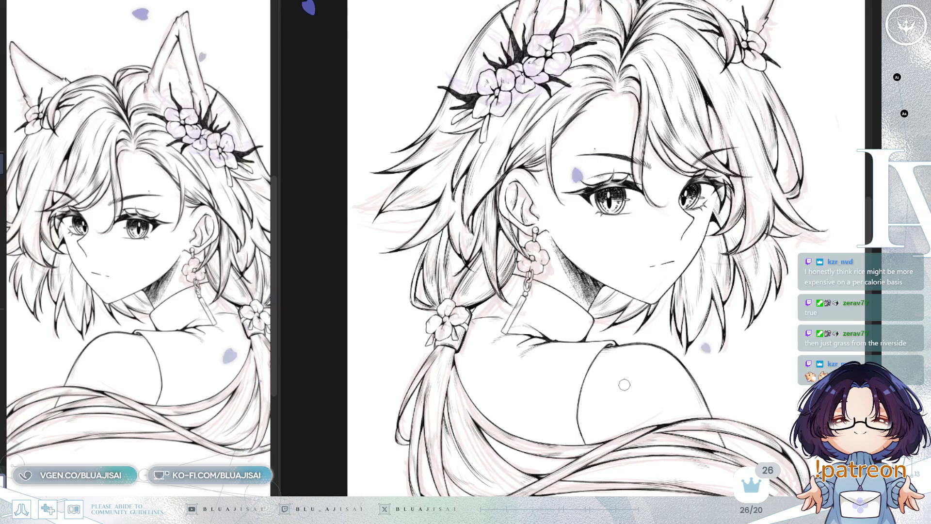
pyautogui.scroll(1, 626, 382)
pyautogui.scroll(1, 632, 378)
pyautogui.scroll(1, 636, 375)
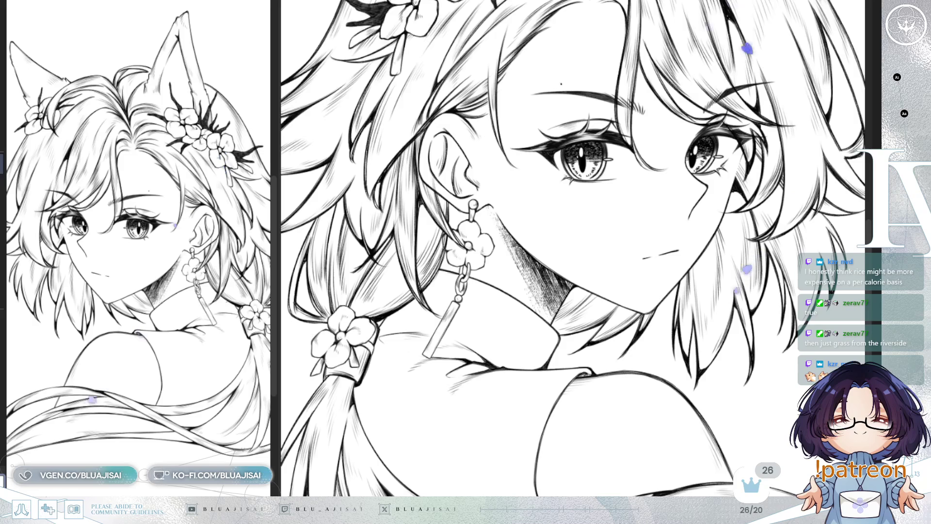
pyautogui.press('h')
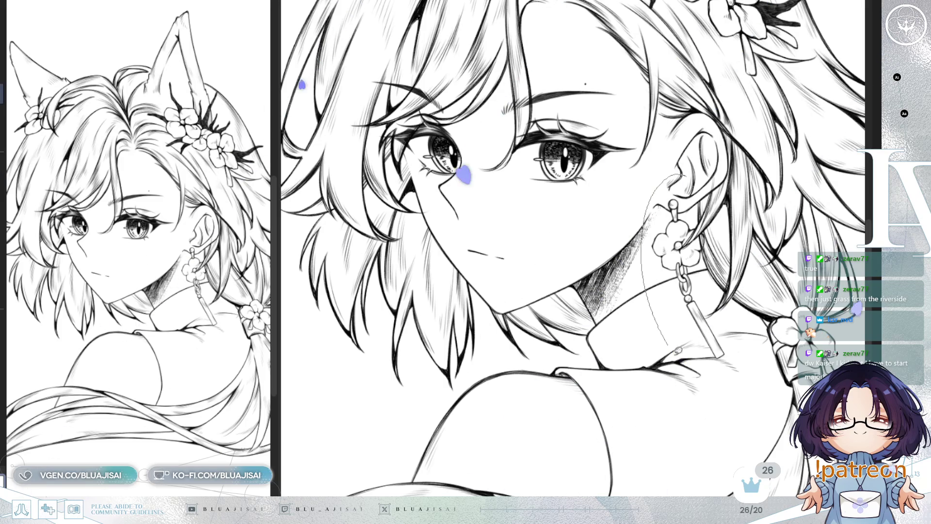
# - Lasso the flower earring, free-transform it and move the copy onto the cheek by the chin
pyautogui.moveTo(676, 175); pyautogui.dragTo(757, 217)
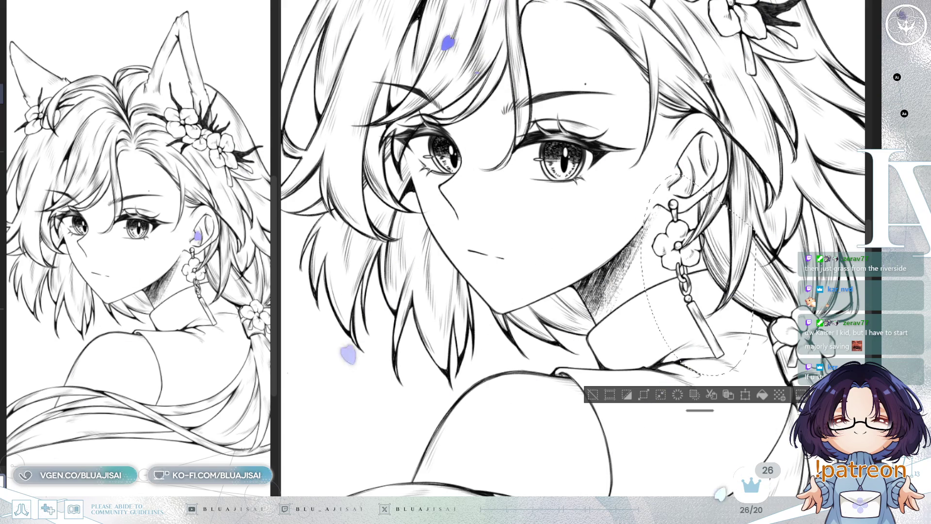
pyautogui.hotkey('ctrl', 't')
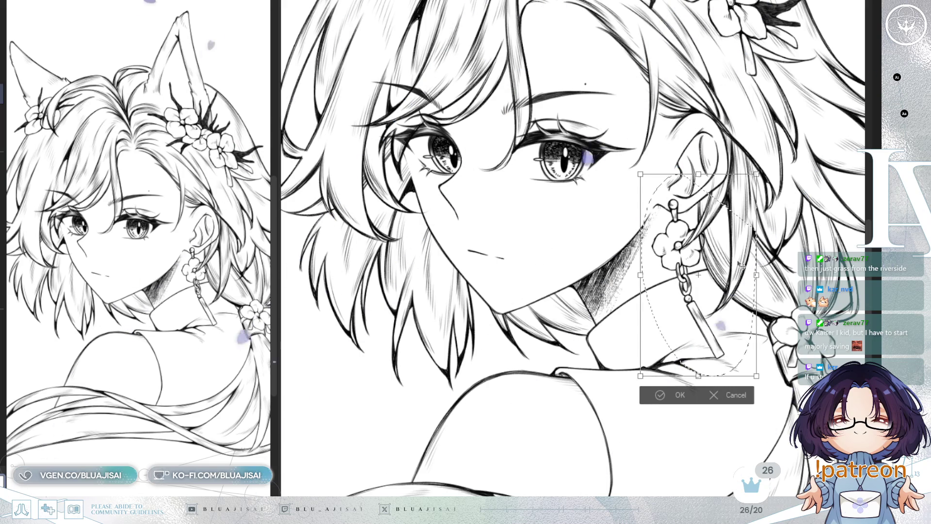
pyautogui.moveTo(705, 297)
pyautogui.mouseDown()
pyautogui.moveTo(604, 308)
pyautogui.moveTo(497, 286)
pyautogui.moveTo(515, 355)
pyautogui.moveTo(573, 361)
pyautogui.mouseUp()
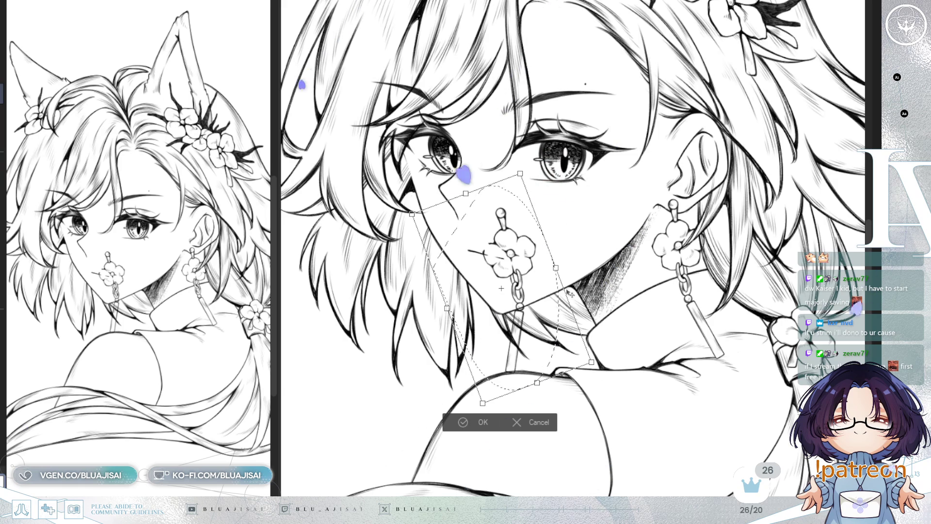
pyautogui.press('h')
# - Tilt, widen and nudge the earring copy into place, then confirm the transform
pyautogui.moveTo(700, 313); pyautogui.dragTo(700, 320)
pyautogui.moveTo(746, 276); pyautogui.dragTo(728, 285)
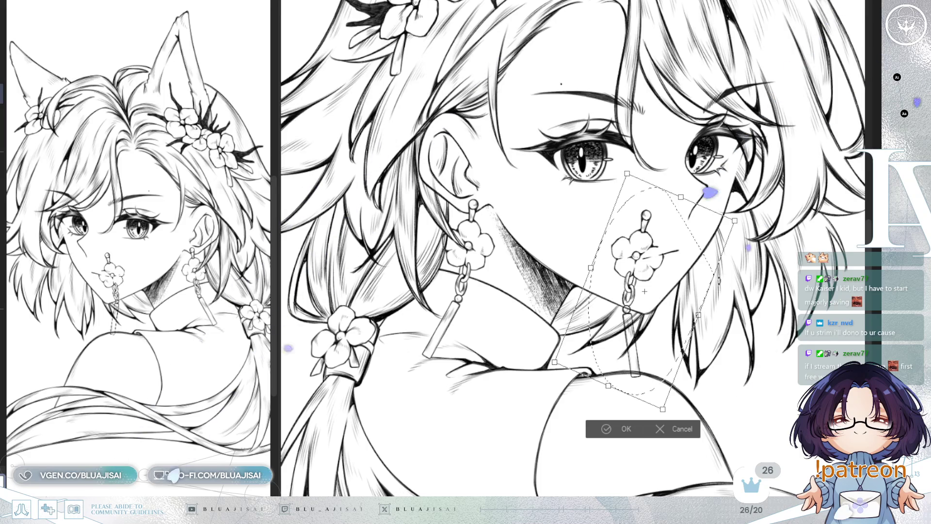
pyautogui.moveTo(592, 269); pyautogui.dragTo(587, 267)
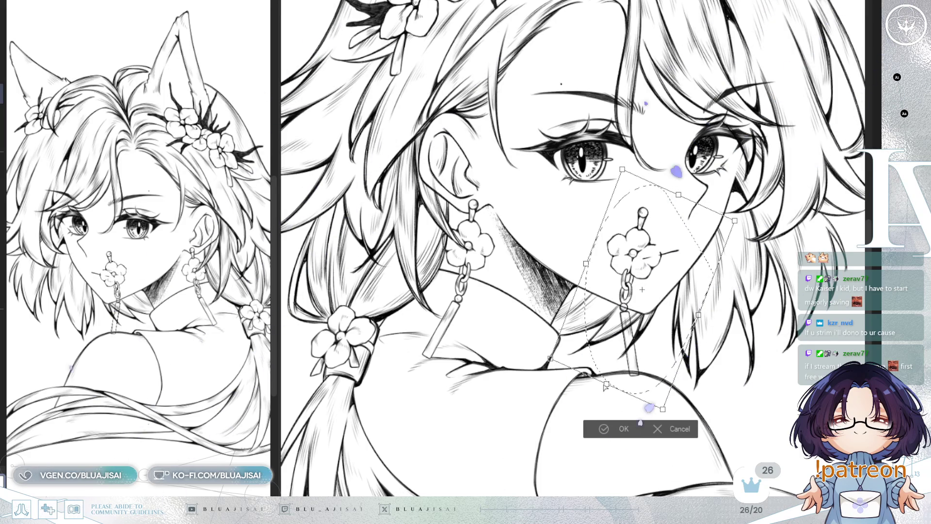
pyautogui.moveTo(606, 386); pyautogui.dragTo(666, 401)
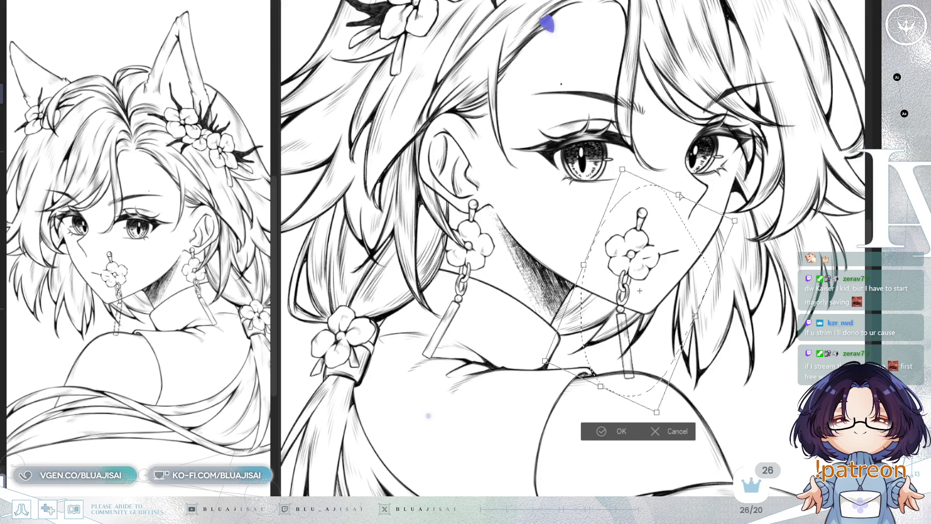
pyautogui.moveTo(664, 339); pyautogui.dragTo(661, 334)
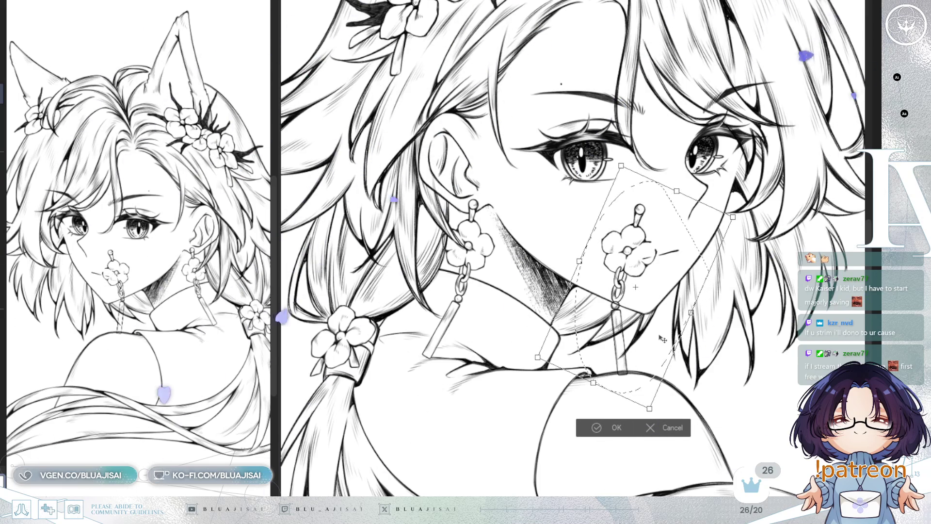
pyautogui.press('Return')
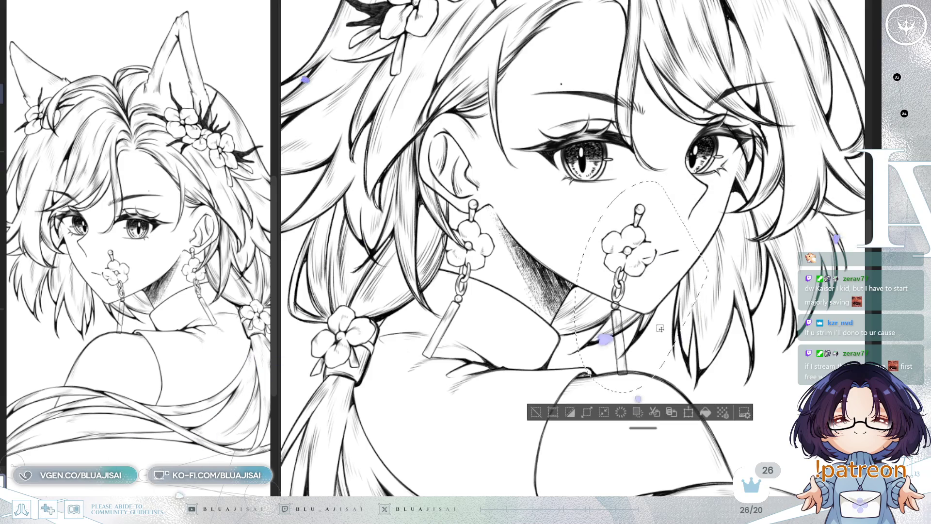
pyautogui.hotkey('ctrl', 'd')
pyautogui.scroll(2, 546, 418)
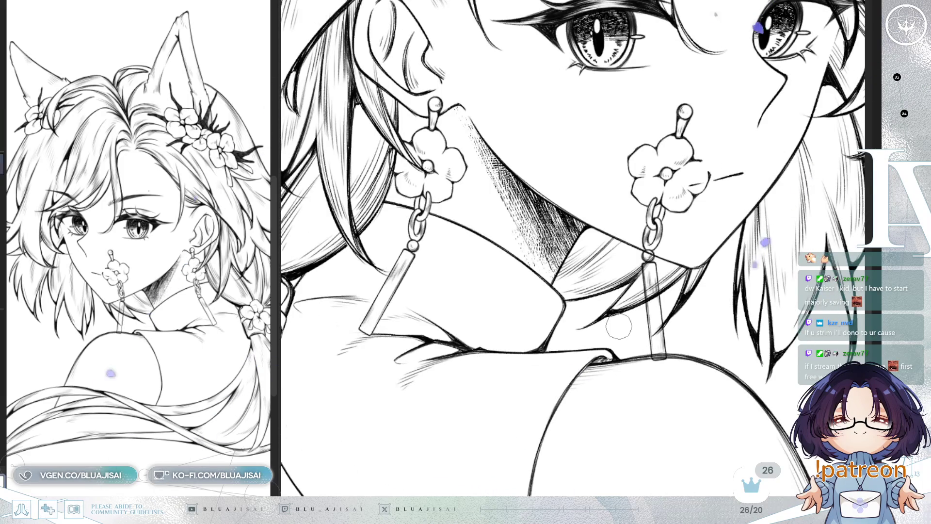
pyautogui.press('h')
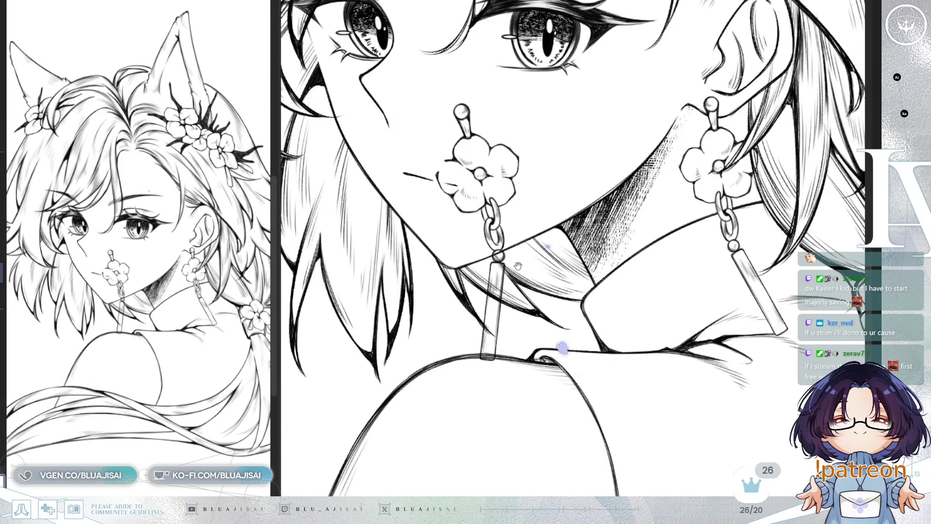
pyautogui.scroll(2, 519, 266)
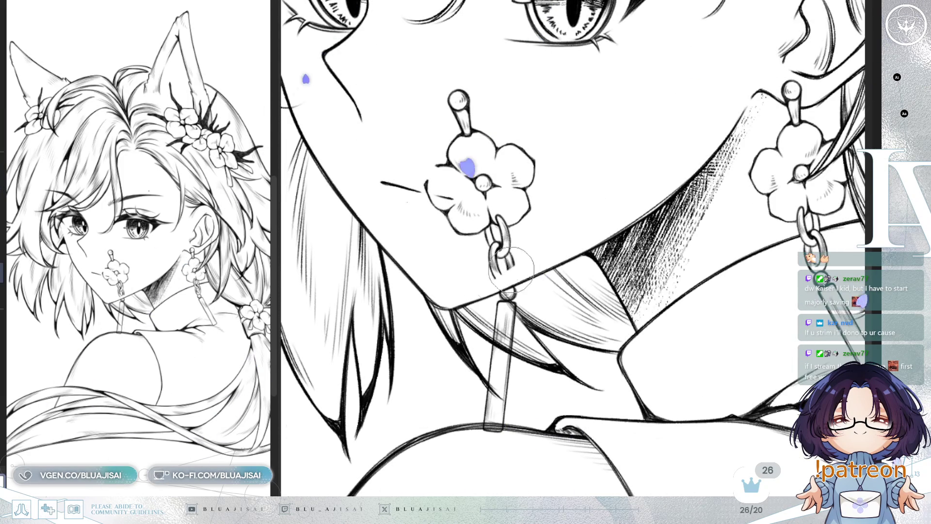
pyautogui.moveTo(485, 244)
pyautogui.mouseDown()
pyautogui.moveTo(474, 260)
pyautogui.moveTo(531, 175)
pyautogui.moveTo(430, 243)
pyautogui.moveTo(492, 180)
pyautogui.moveTo(489, 145)
pyautogui.moveTo(416, 136)
pyautogui.moveTo(479, 129)
pyautogui.moveTo(495, 201)
pyautogui.mouseUp()
pyautogui.press('[')
pyautogui.press('[')
pyautogui.press('[')
pyautogui.press('[')
pyautogui.scroll(-3, 601, 217)
pyautogui.moveTo(601, 216)
pyautogui.mouseDown()
pyautogui.moveTo(566, 350)
pyautogui.moveTo(701, 218)
pyautogui.mouseUp()
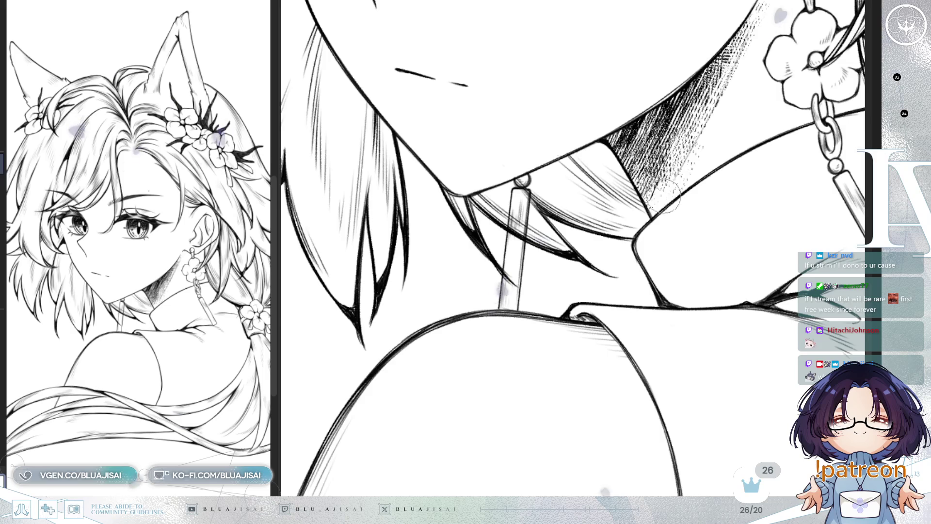
pyautogui.scroll(1, 523, 178)
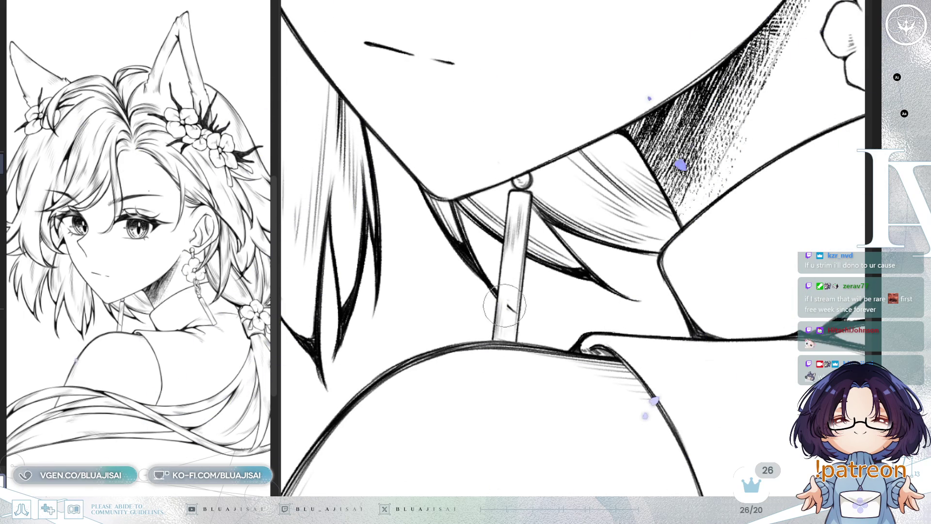
pyautogui.scroll(-3, 514, 309)
pyautogui.scroll(3, 514, 309)
pyautogui.scroll(3, 514, 309)
pyautogui.scroll(3, 515, 310)
pyautogui.scroll(2, 574, 249)
pyautogui.scroll(1, 574, 250)
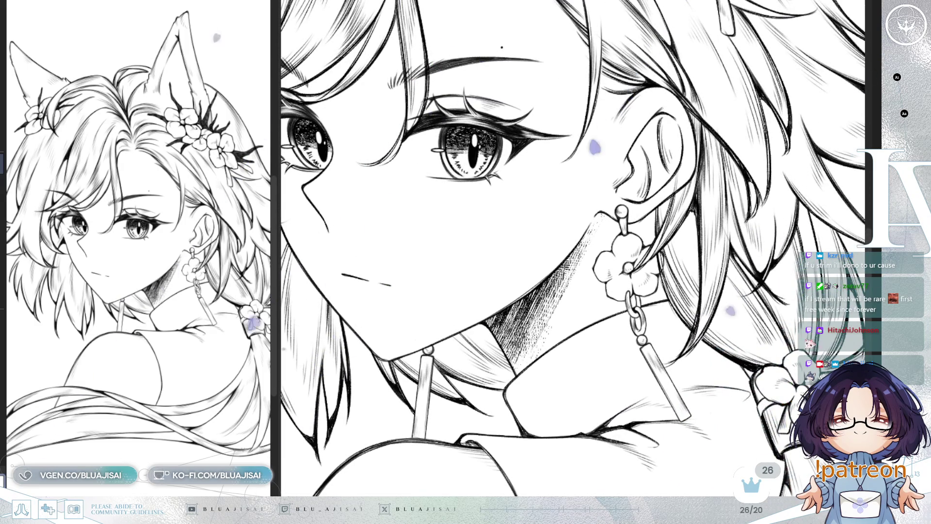
pyautogui.scroll(1, 650, 256)
pyautogui.scroll(2, 650, 256)
pyautogui.scroll(1, 650, 256)
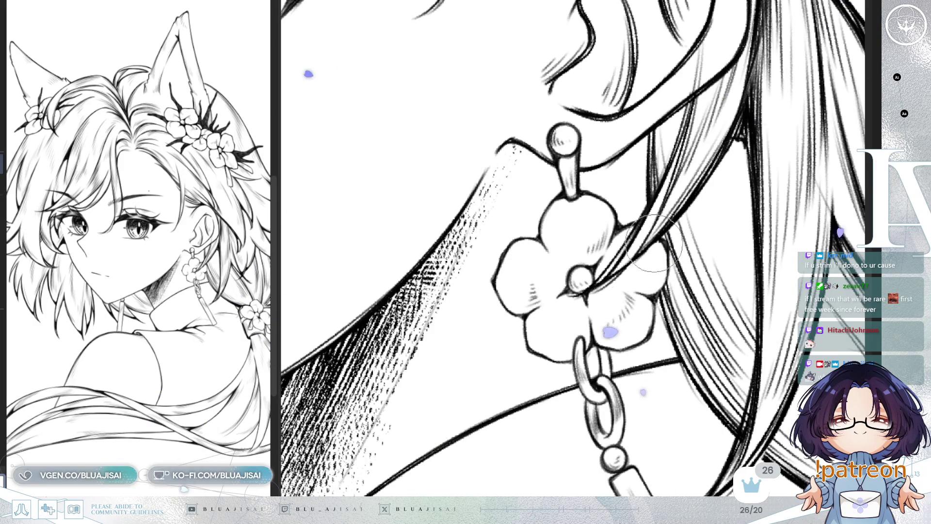
pyautogui.scroll(-2, 663, 229)
pyautogui.scroll(-2, 663, 229)
pyautogui.scroll(-2, 662, 230)
pyautogui.scroll(-1, 771, 254)
pyautogui.moveTo(628, 250); pyautogui.dragTo(503, 435)
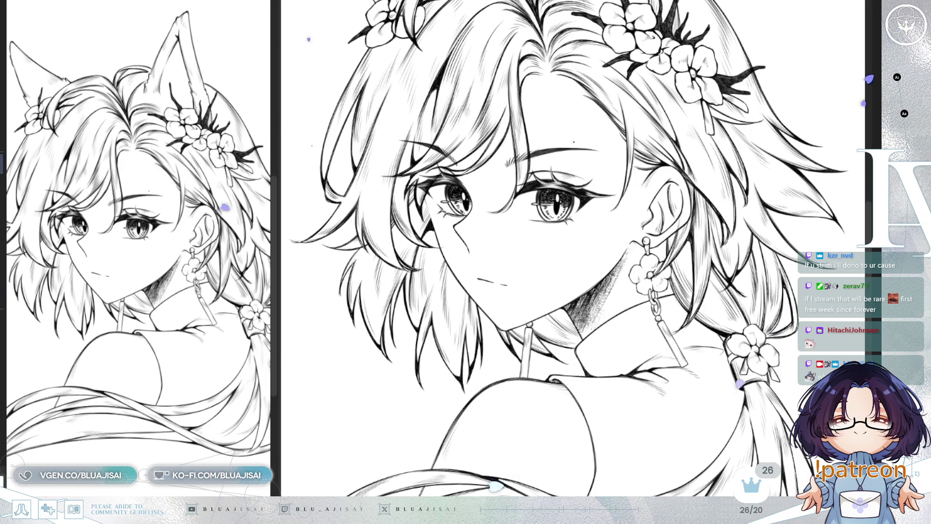
pyautogui.scroll(1, 717, 340)
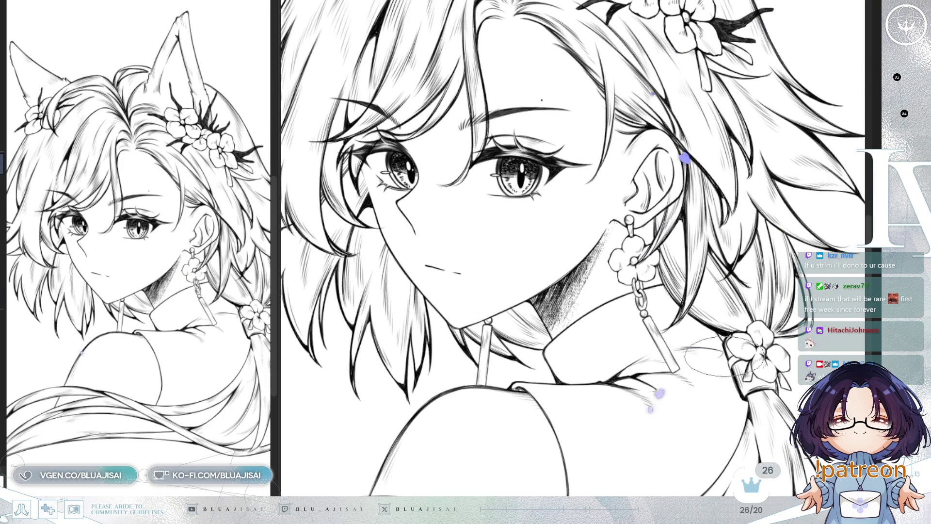
pyautogui.scroll(1, 507, 427)
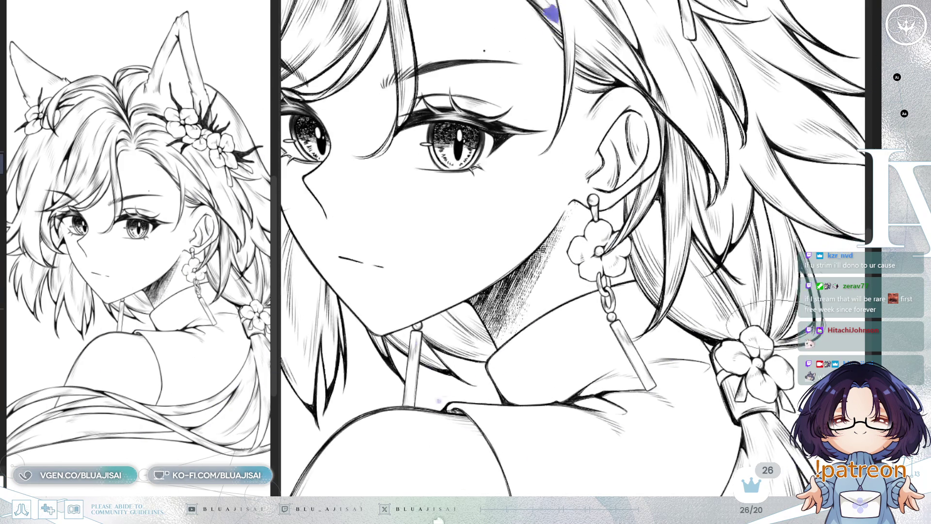
# - Recentre on the face, mirror the view, and start Free Transform on the mouth line
pyautogui.moveTo(620, 449); pyautogui.dragTo(677, 435)
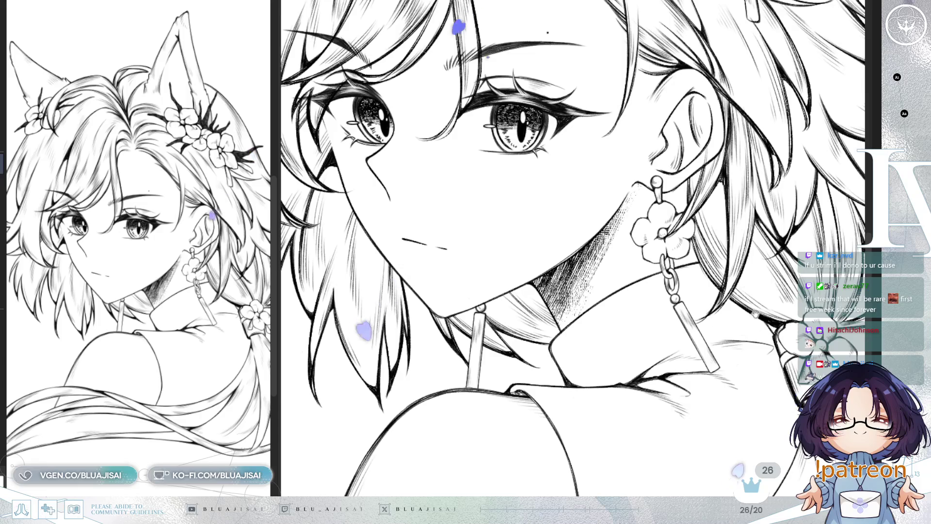
pyautogui.moveTo(749, 309); pyautogui.dragTo(775, 294)
pyautogui.moveTo(575, 247)
pyautogui.mouseDown()
pyautogui.moveTo(611, 316)
pyautogui.moveTo(631, 326)
pyautogui.mouseUp()
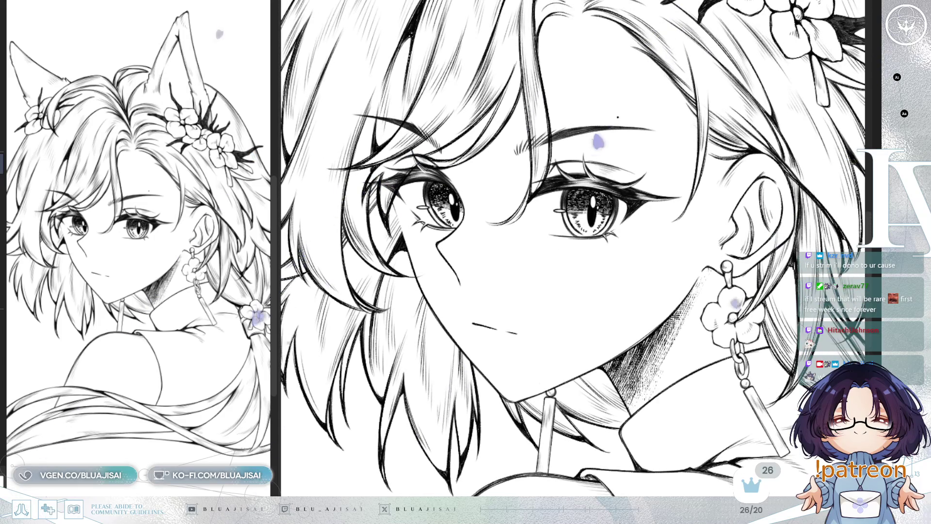
pyautogui.scroll(1, 618, 116)
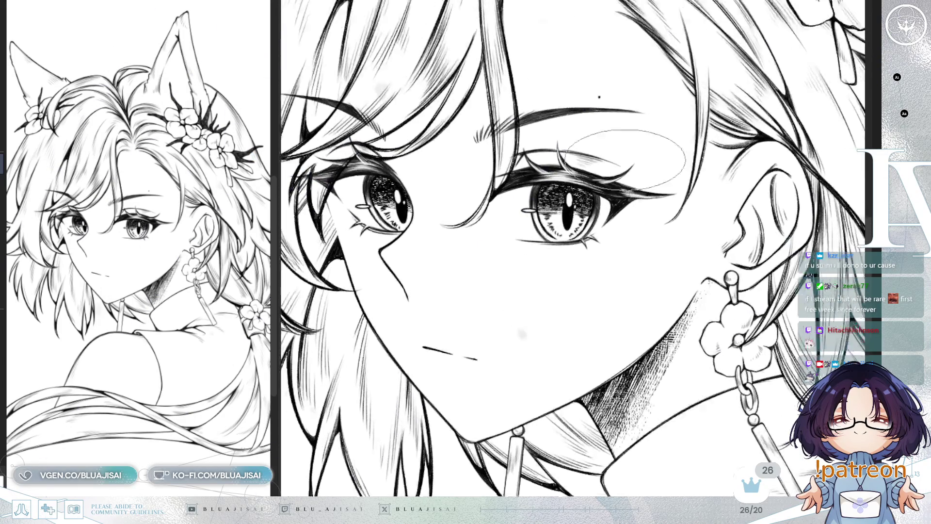
pyautogui.scroll(1, 596, 75)
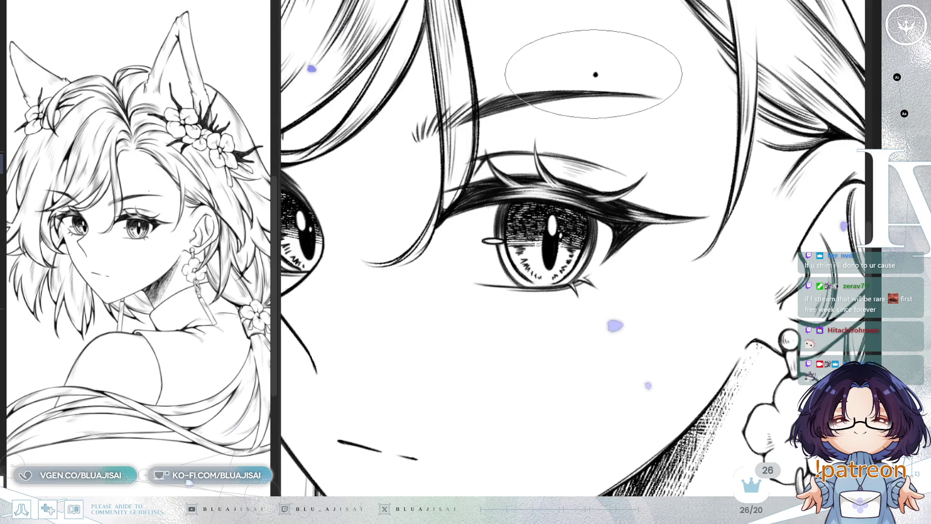
pyautogui.scroll(-1, 596, 75)
pyautogui.scroll(-1, 604, 269)
pyautogui.scroll(-1, 685, 265)
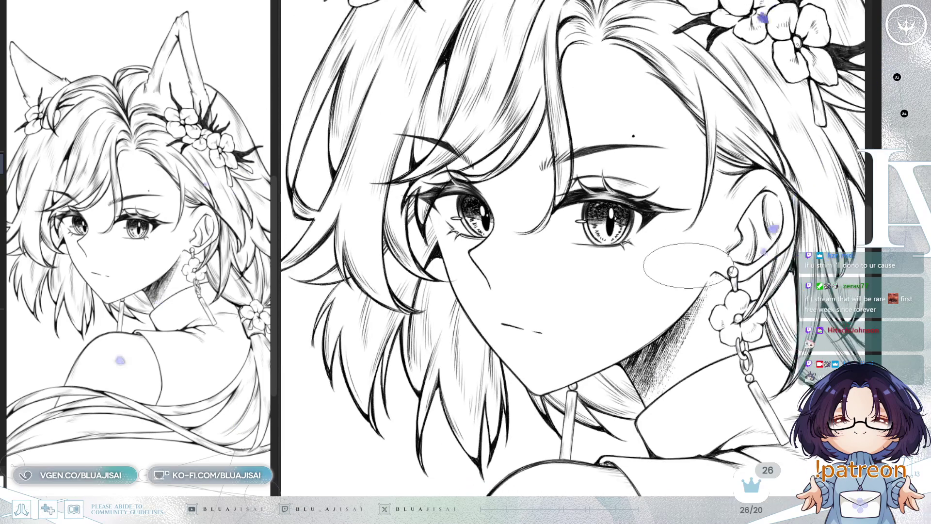
pyautogui.scroll(-1, 676, 309)
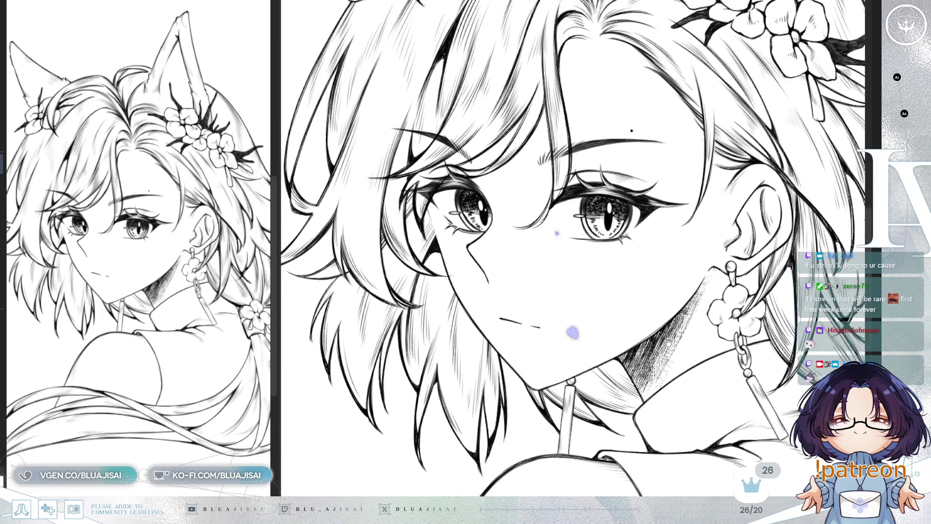
pyautogui.press('h')
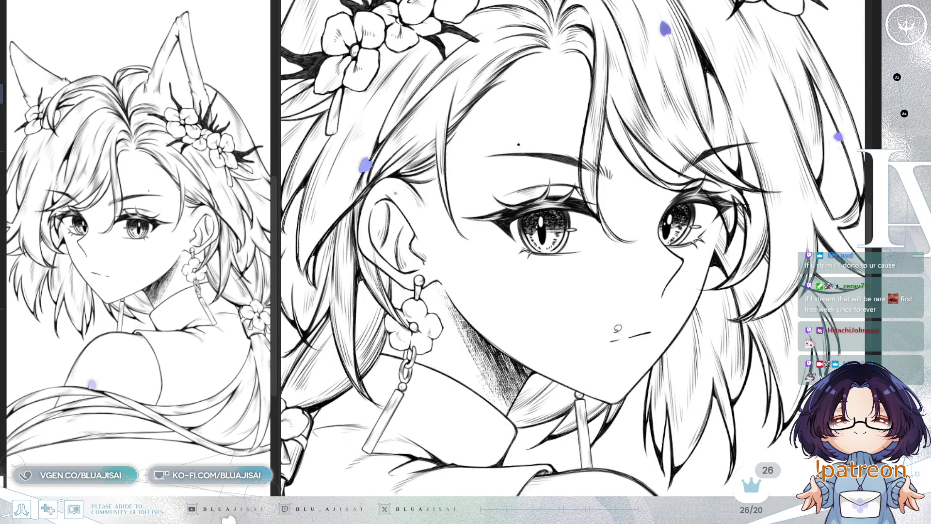
pyautogui.hotkey('ctrl', 't')
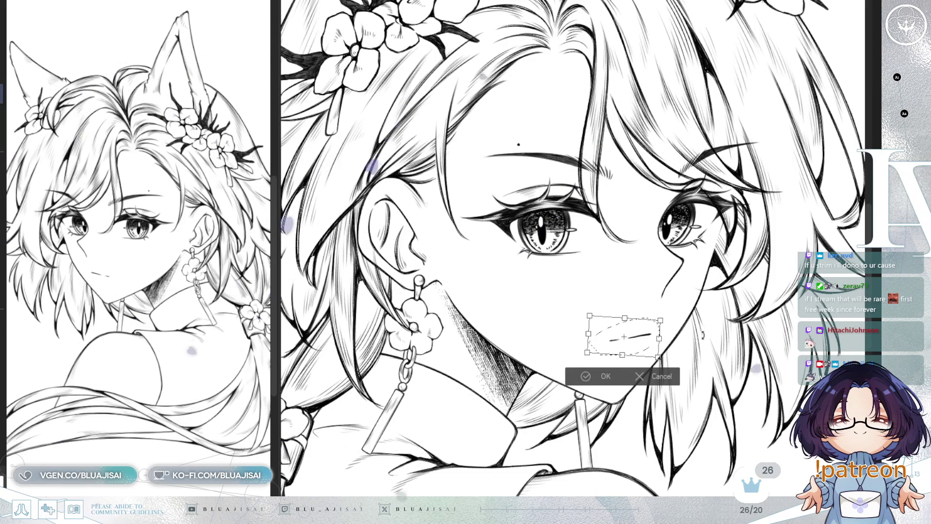
# - Apply the mouth line transform, adjust the brush size, and stroke over the gap in the mouth
pyautogui.press('Return')
pyautogui.hotkey('ctrl', 'd')
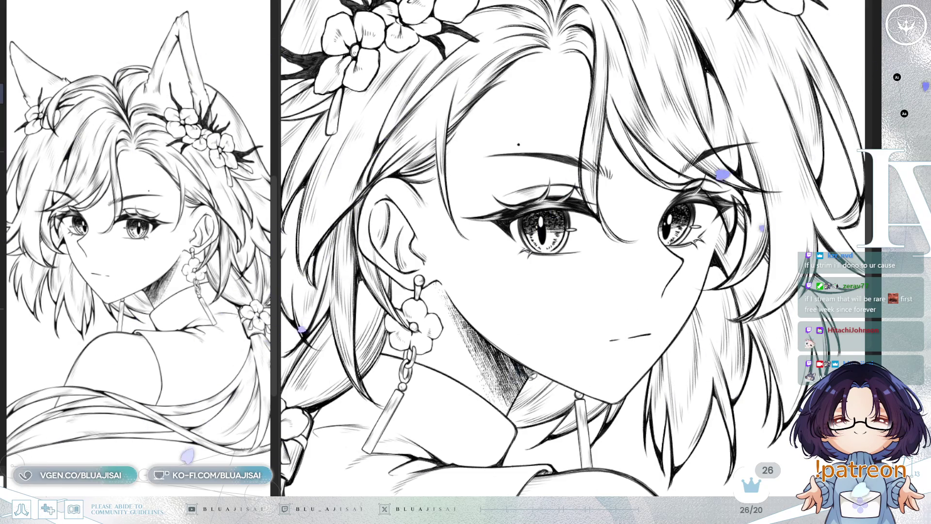
pyautogui.scroll(1, 669, 249)
pyautogui.scroll(1, 648, 343)
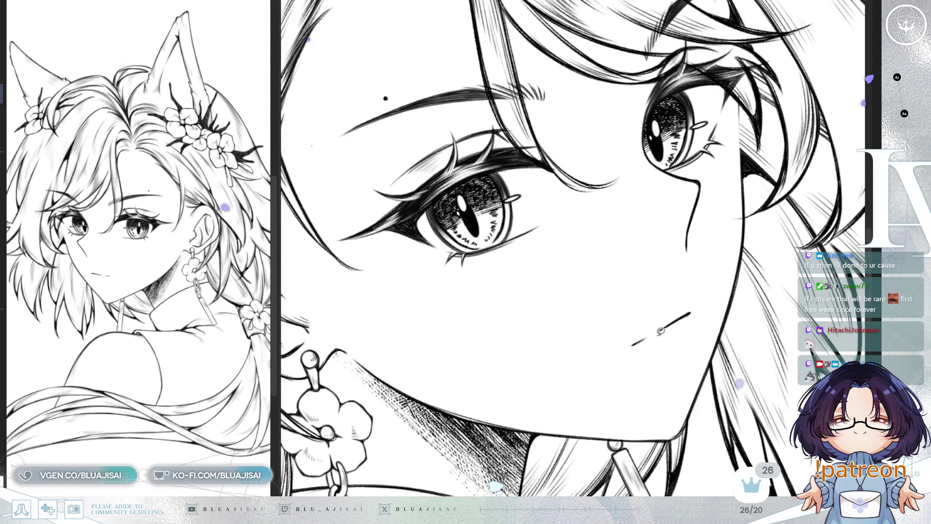
pyautogui.scroll(1, 660, 331)
pyautogui.scroll(1, 655, 324)
pyautogui.press(']')
pyautogui.press(']')
pyautogui.press(']')
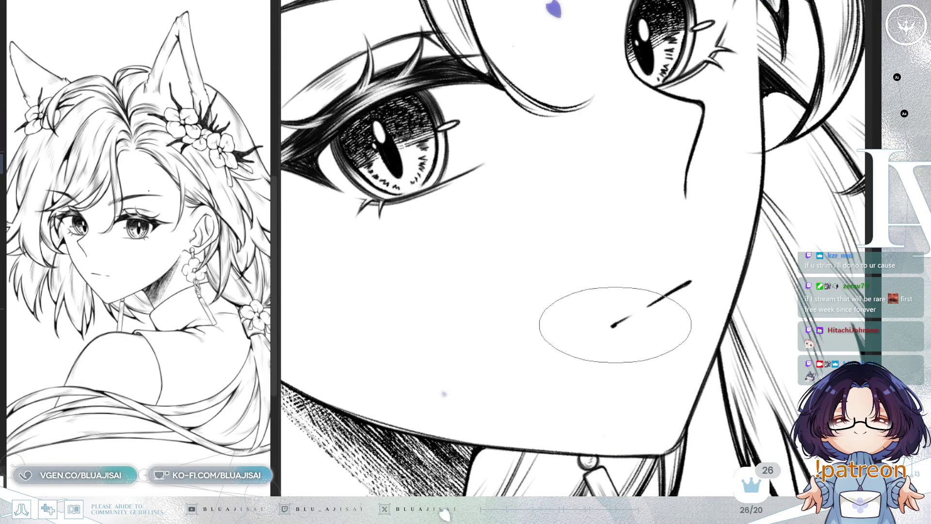
pyautogui.press('[')
pyautogui.press('[')
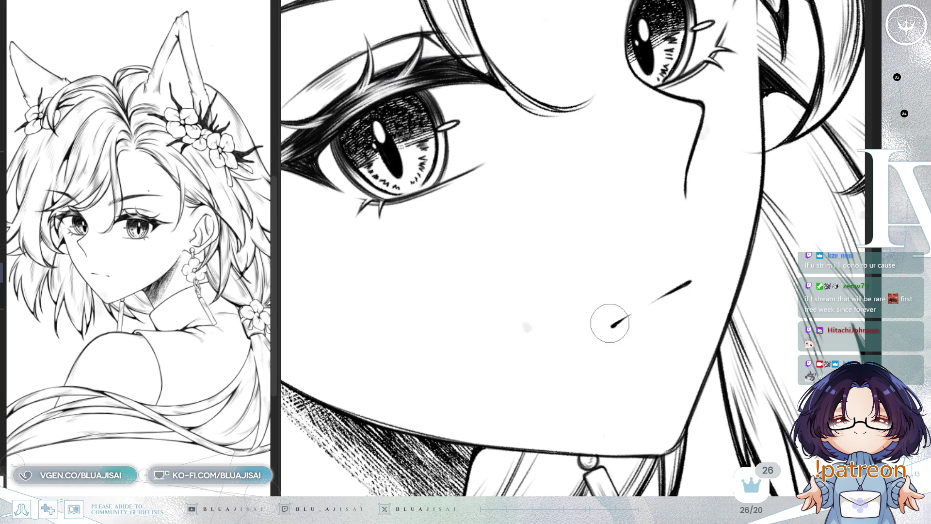
pyautogui.press(']')
pyautogui.press(']')
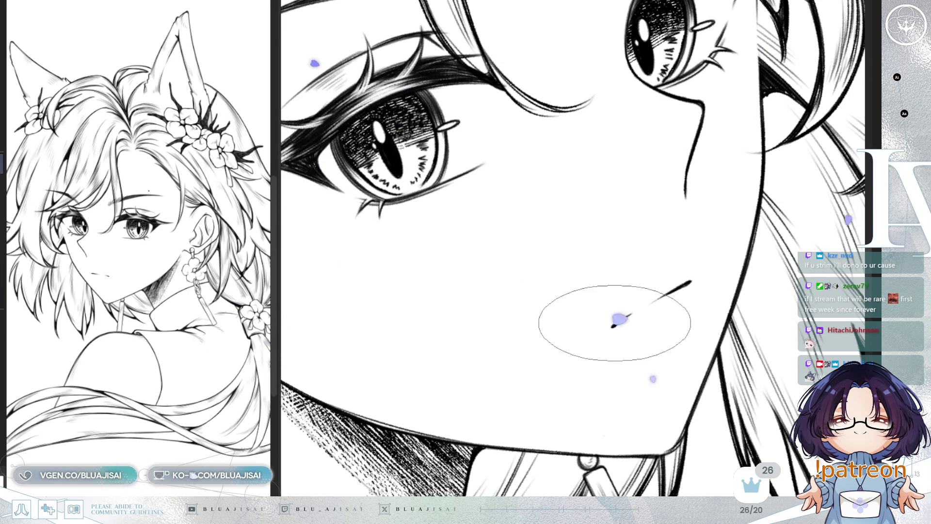
pyautogui.moveTo(612, 325); pyautogui.dragTo(639, 309)
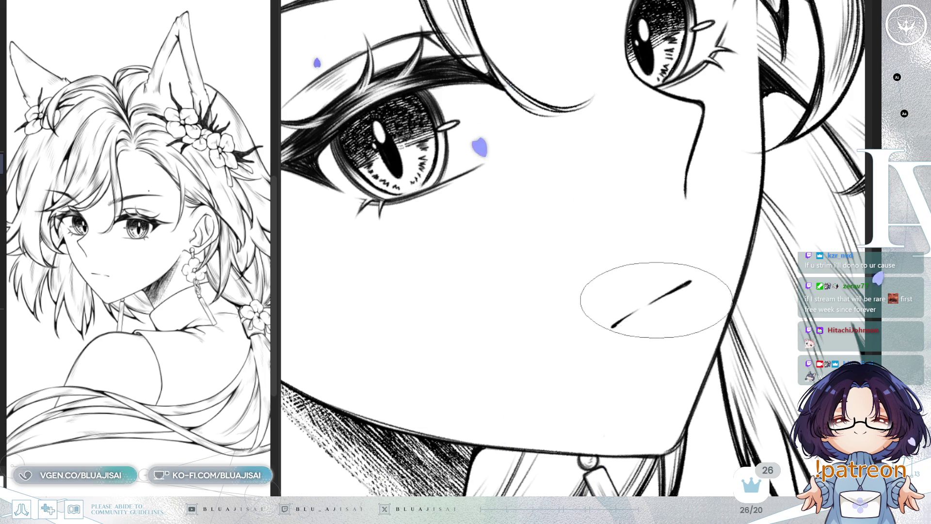
pyautogui.scroll(-2, 728, 266)
# - Review the mouth by flipping and tilting the view and toggling the eyes layer off and on
pyautogui.press('Home')
pyautogui.press('Insert')
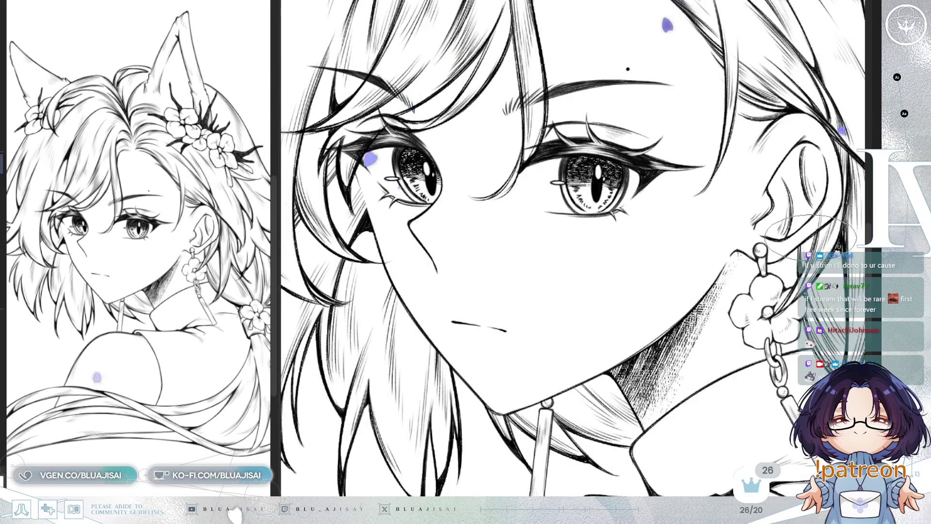
pyautogui.press('Insert')
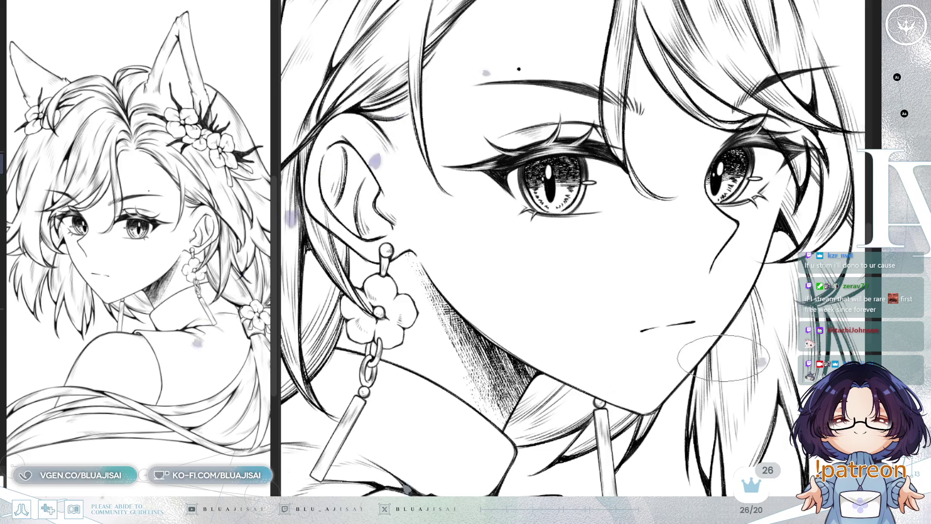
pyautogui.press('Delete')
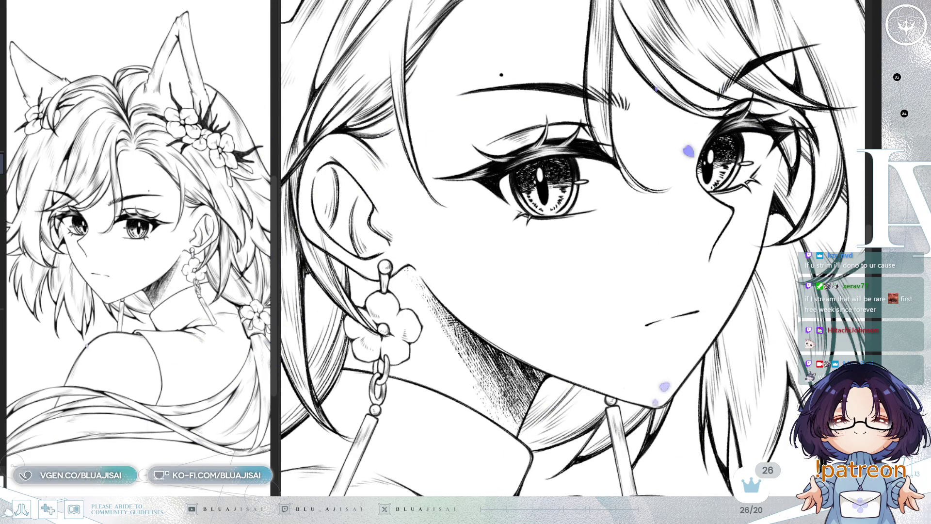
pyautogui.scroll(-1, 572, 248)
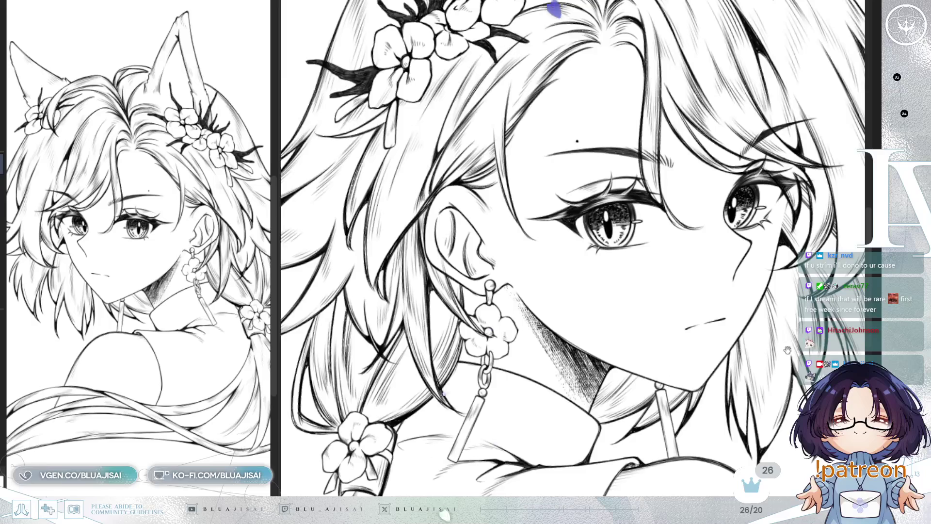
pyautogui.scroll(-1, 576, 249)
pyautogui.hotkey('ctrl', 'z')
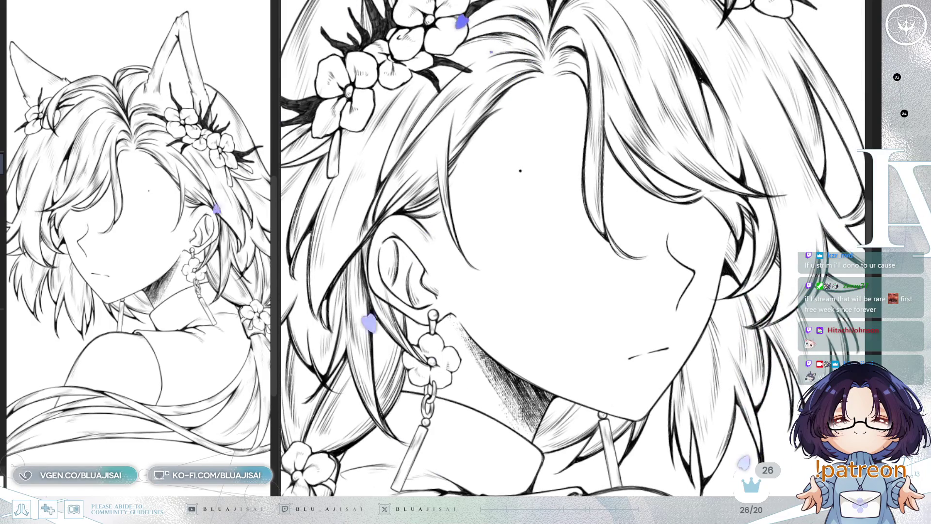
pyautogui.hotkey('ctrl', 'y')
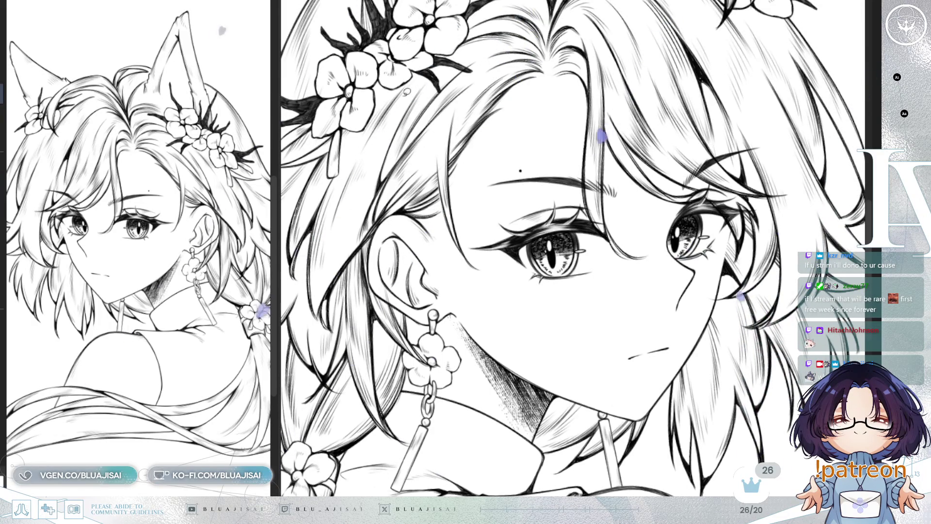
pyautogui.press('h')
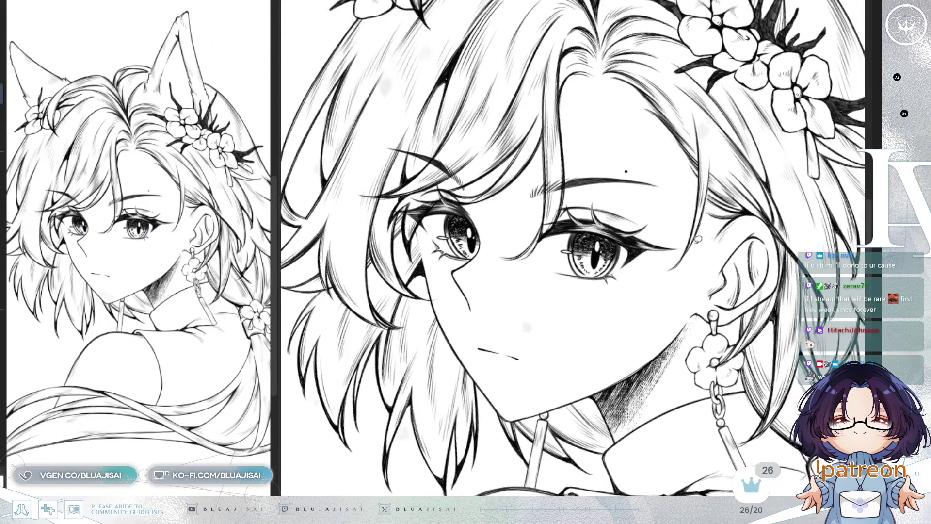
# - Select the right eye area, nudge it slightly, then clear the selection leaving the eye in place
pyautogui.moveTo(515, 193); pyautogui.dragTo(658, 155)
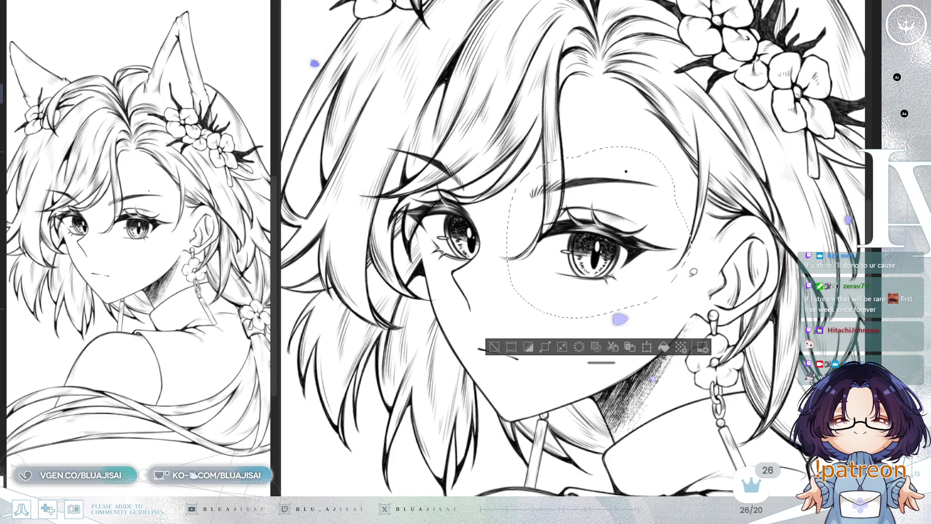
pyautogui.moveTo(649, 287); pyautogui.dragTo(647, 292)
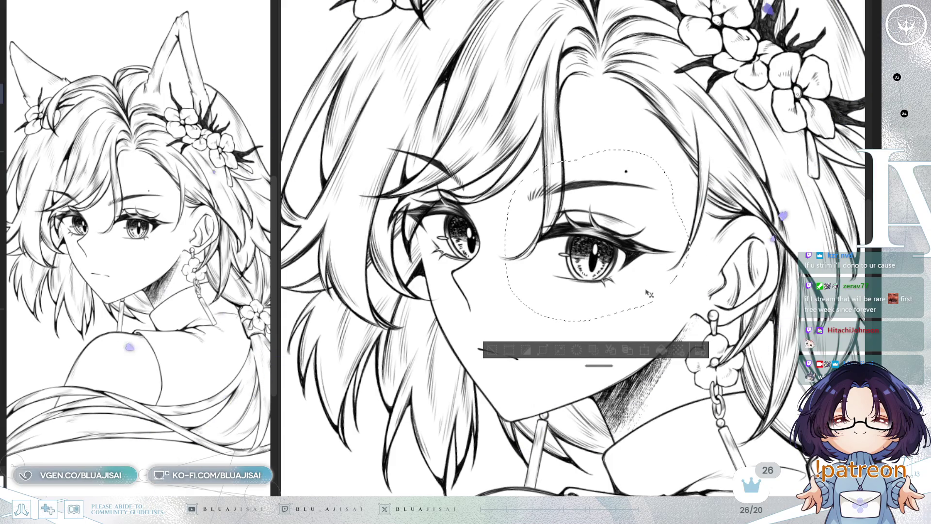
pyautogui.moveTo(646, 290); pyautogui.dragTo(644, 295)
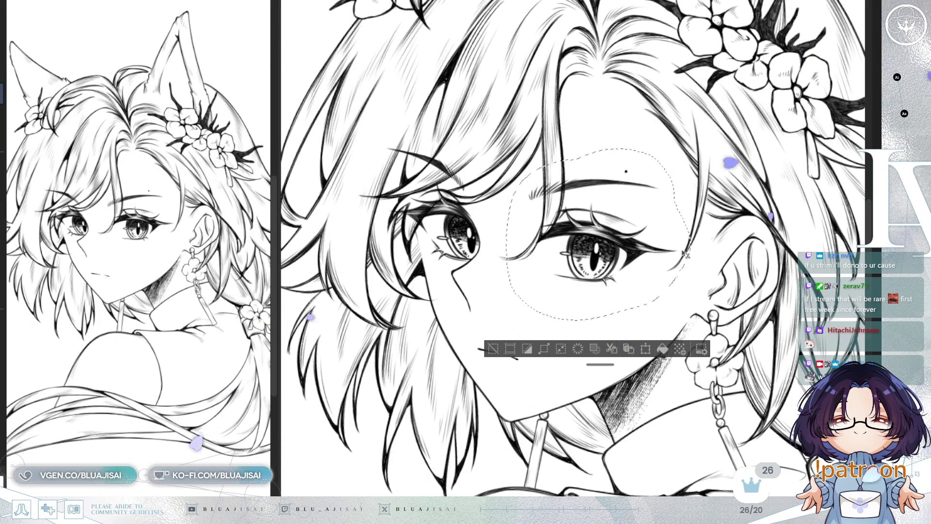
pyautogui.moveTo(673, 236); pyautogui.dragTo(624, 312)
pyautogui.hotkey('ctrl', 'd')
pyautogui.scroll(-2, 567, 391)
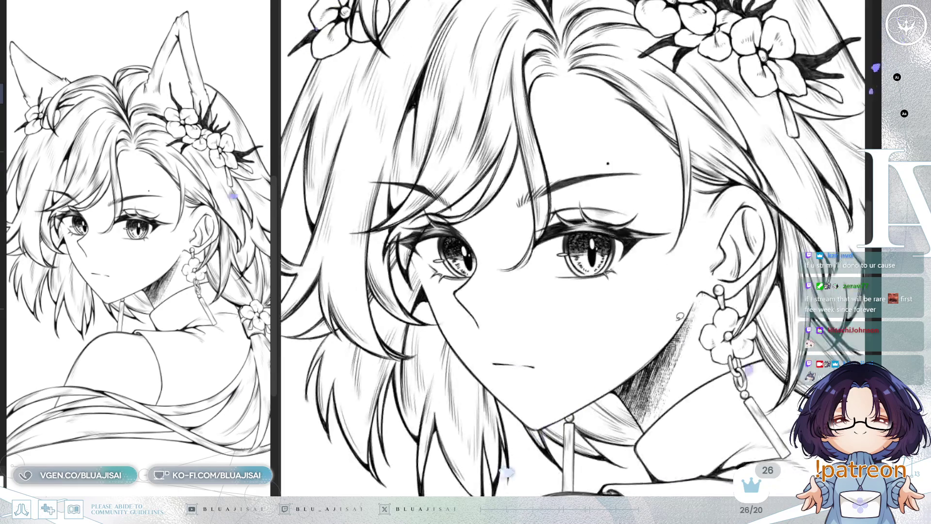
pyautogui.scroll(-3, 566, 392)
pyautogui.scroll(-2, 567, 392)
pyautogui.scroll(-2, 735, 71)
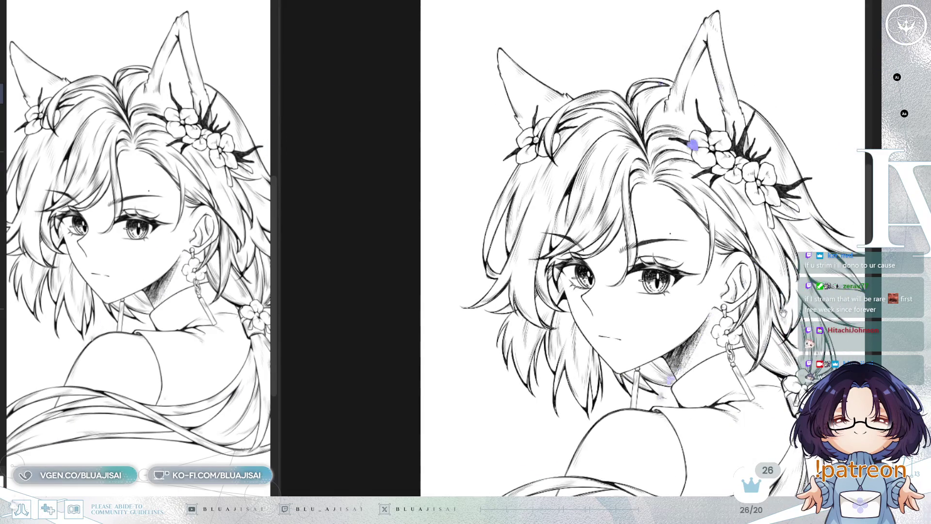
# - Flip the whole-head view horizontally back and forth several times to check proportions
pyautogui.moveTo(693, 145); pyautogui.dragTo(641, 229)
pyautogui.press('h')
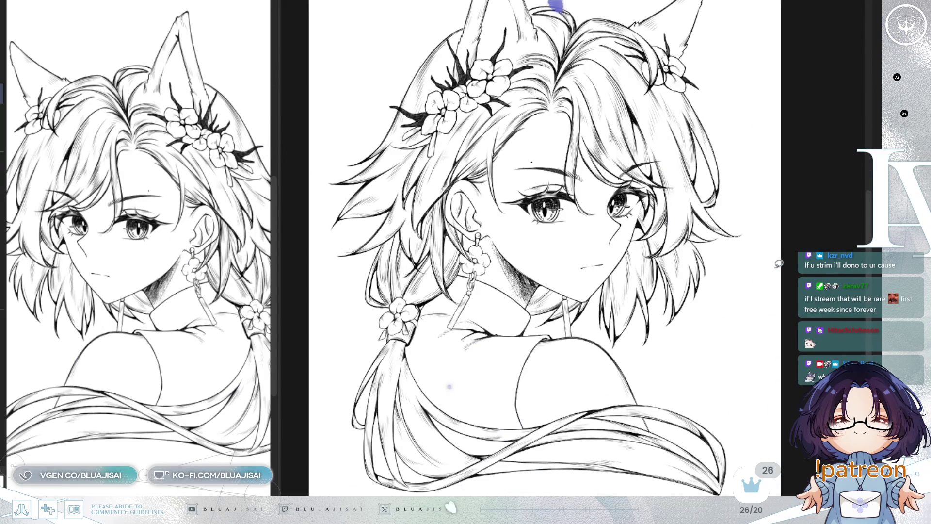
pyautogui.press('h')
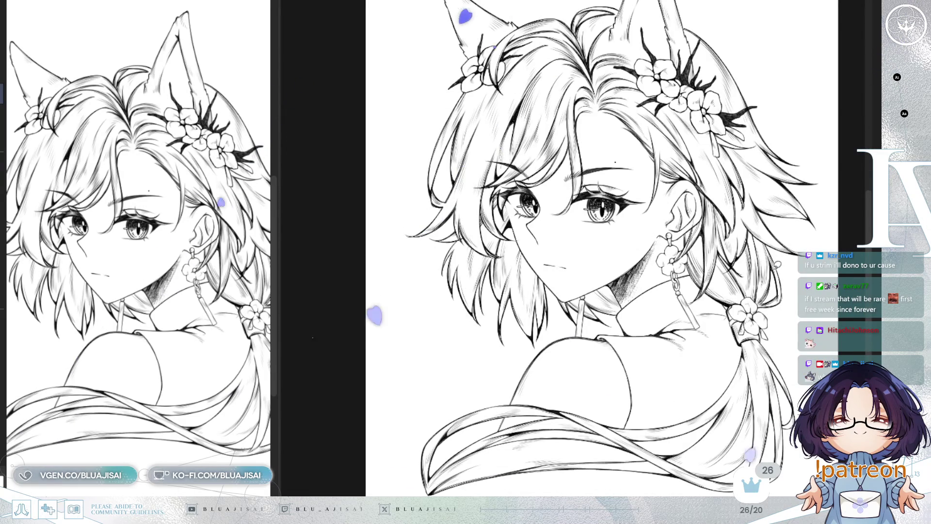
pyautogui.press('h')
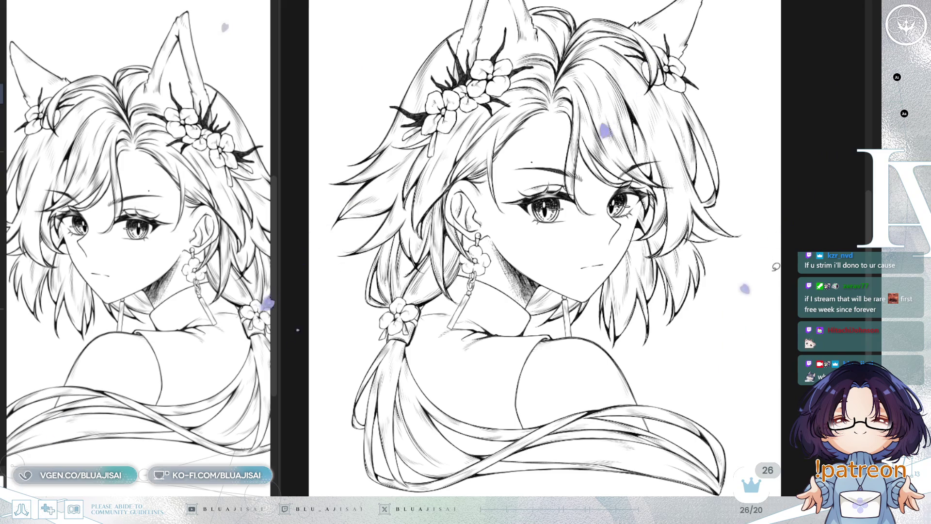
pyautogui.press('h')
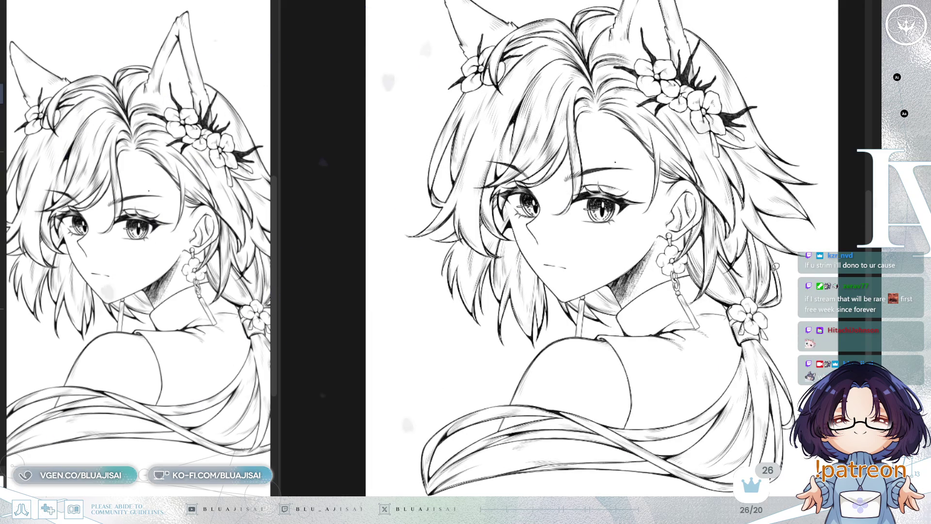
pyautogui.press('h')
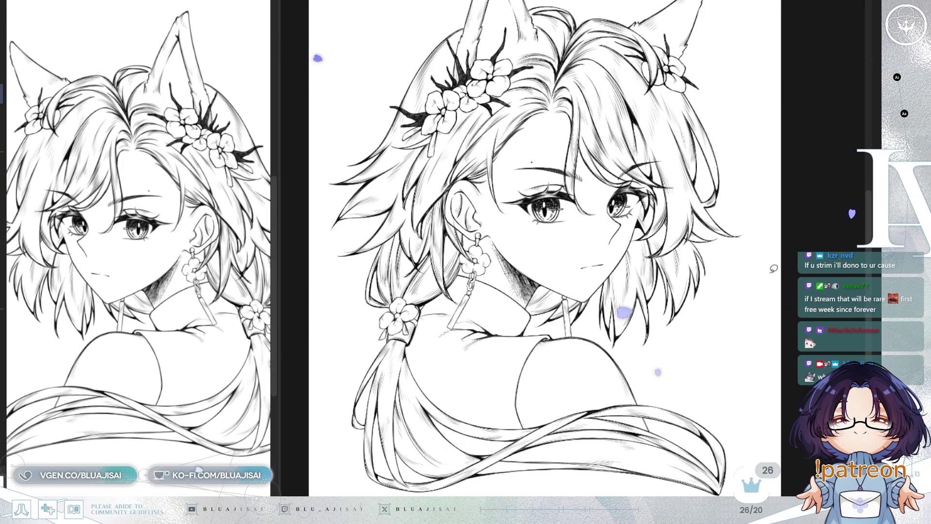
pyautogui.press('h')
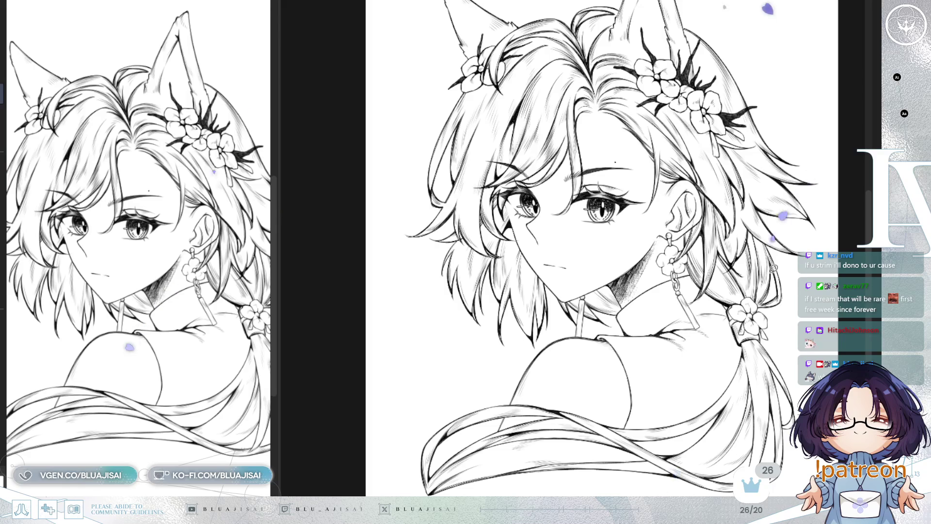
pyautogui.press('h')
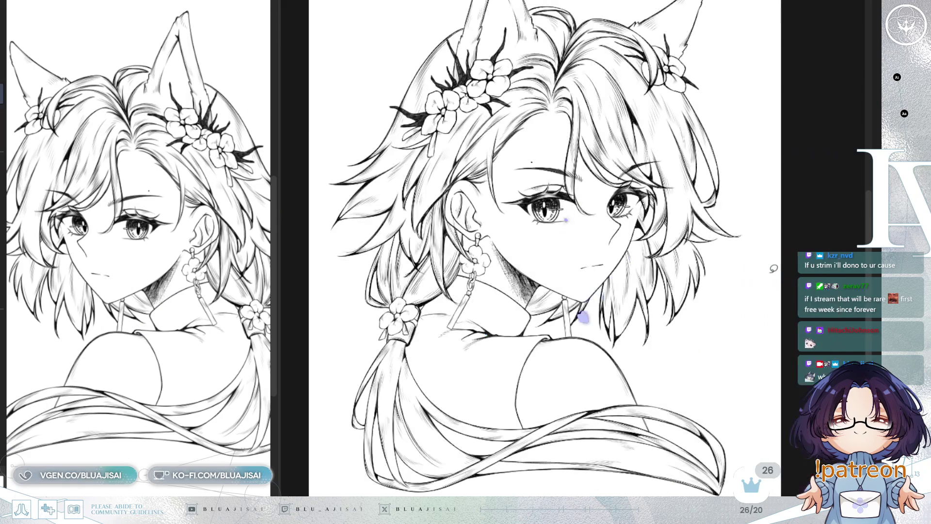
pyautogui.scroll(-1, 704, 320)
pyautogui.scroll(-1, 669, 338)
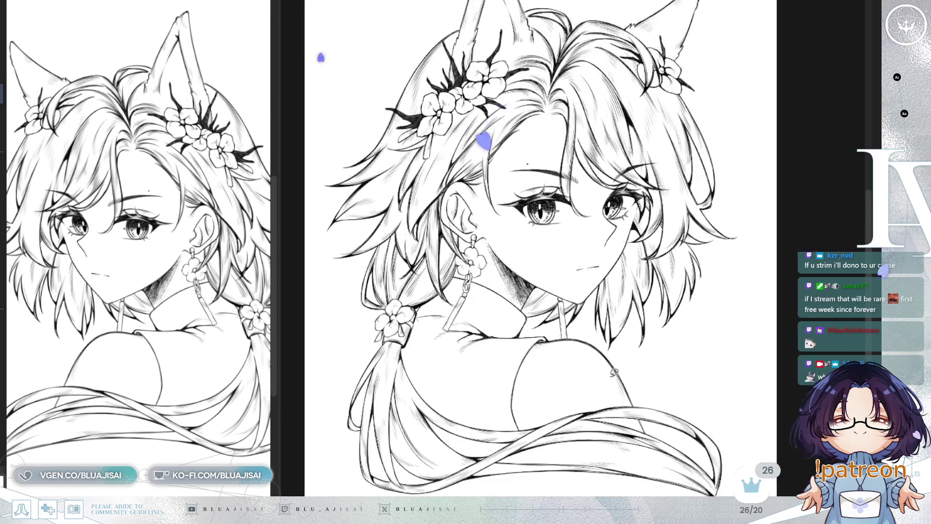
pyautogui.scroll(-1, 633, 356)
pyautogui.scroll(1, 613, 377)
pyautogui.scroll(1, 658, 384)
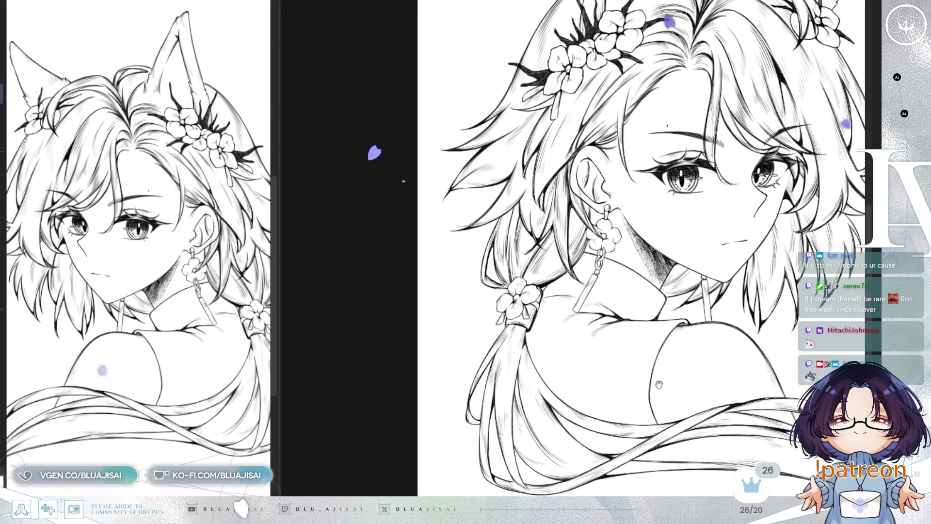
pyautogui.scroll(1, 592, 381)
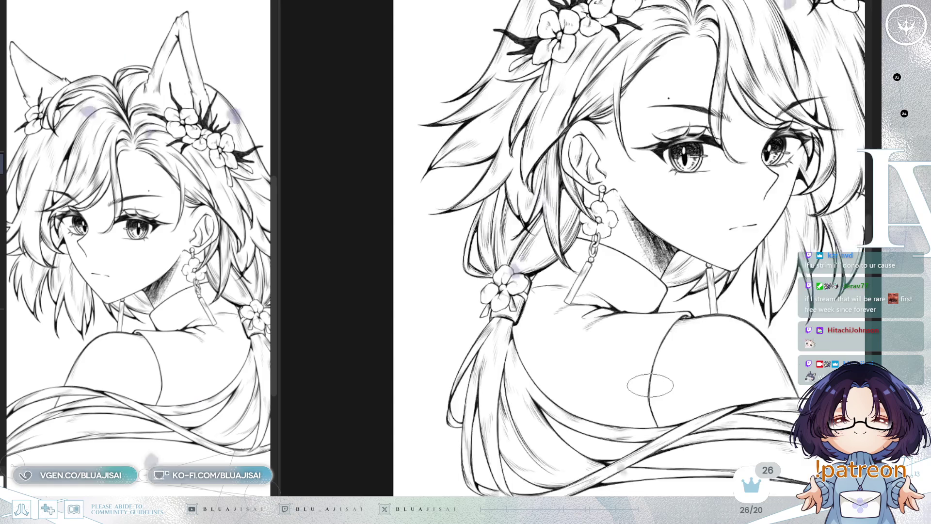
pyautogui.scroll(1, 549, 294)
pyautogui.scroll(1, 506, 380)
pyautogui.scroll(-1, 553, 357)
pyautogui.scroll(1, 603, 332)
pyautogui.scroll(1, 623, 343)
pyautogui.scroll(2, 614, 378)
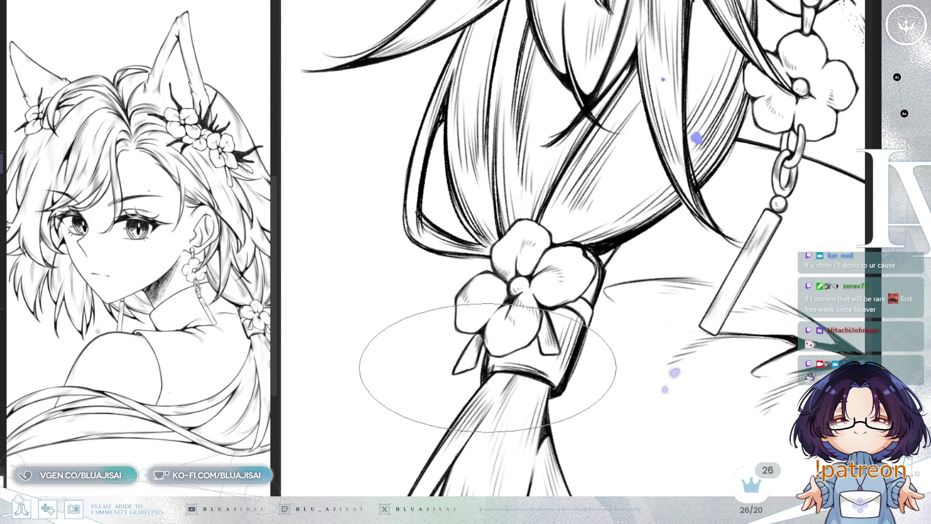
# - Hatch the braid band below the flower with repeated strokes until it reads dark
pyautogui.moveTo(495, 360); pyautogui.dragTo(507, 371)
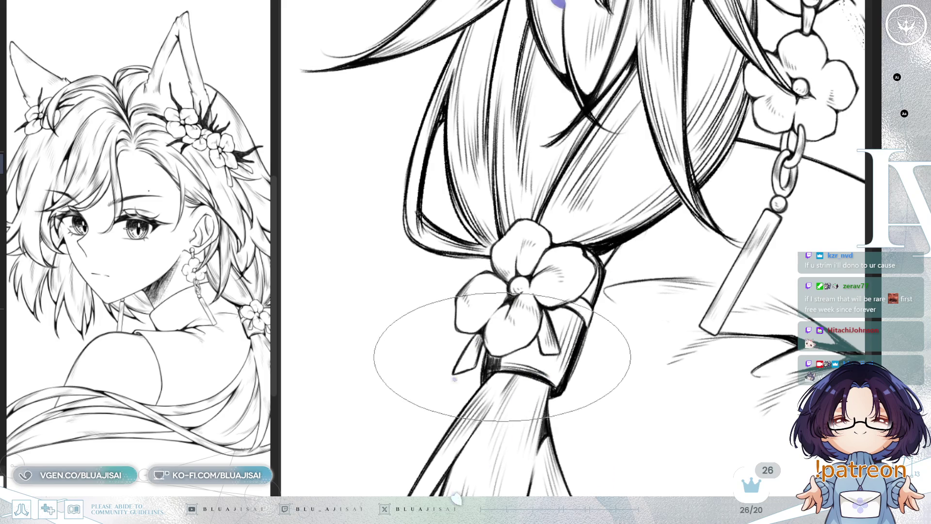
pyautogui.scroll(2, 507, 371)
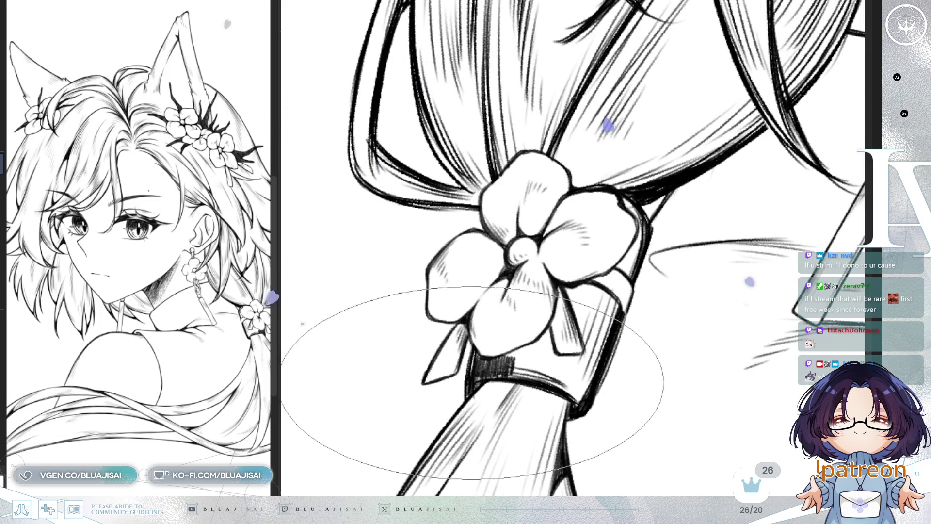
pyautogui.moveTo(510, 374); pyautogui.dragTo(522, 369)
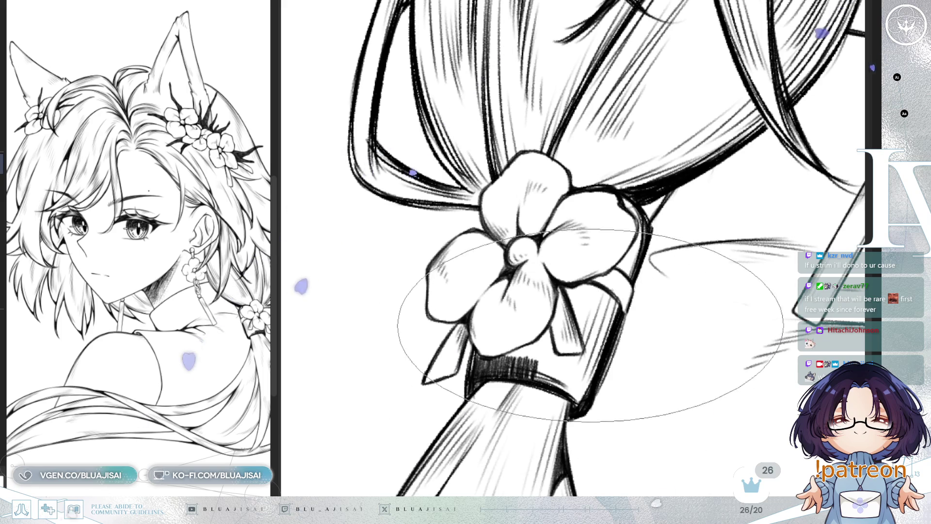
pyautogui.moveTo(568, 291)
pyautogui.mouseDown()
pyautogui.moveTo(605, 288)
pyautogui.moveTo(614, 302)
pyautogui.mouseUp()
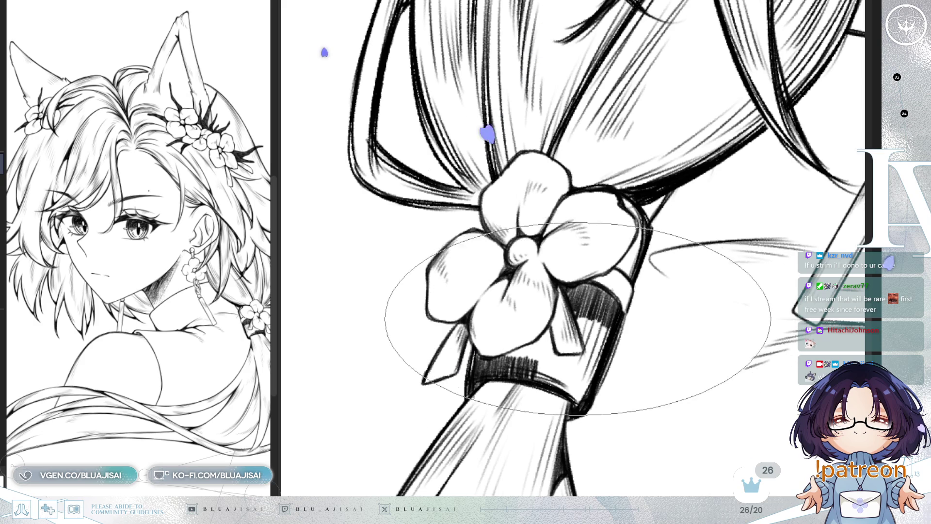
pyautogui.moveTo(583, 309); pyautogui.dragTo(606, 330)
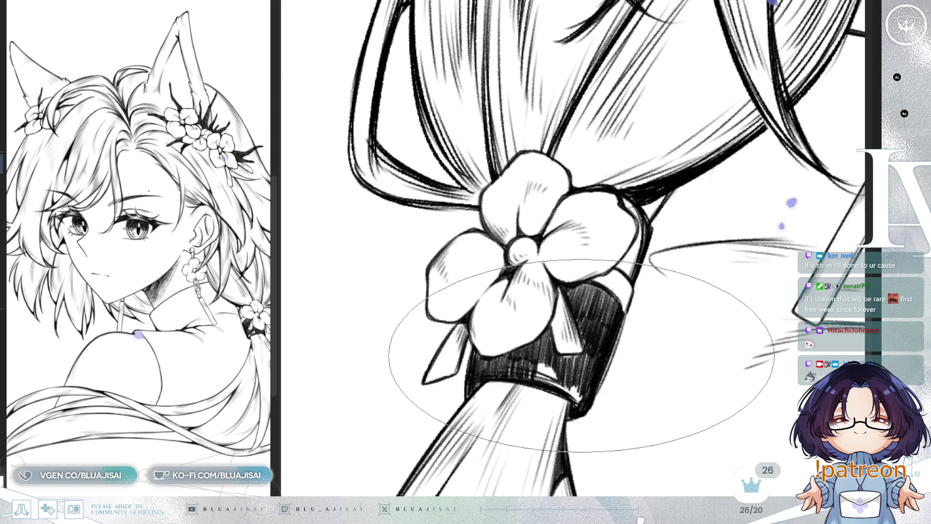
pyautogui.press('Delete')
pyautogui.press('Delete')
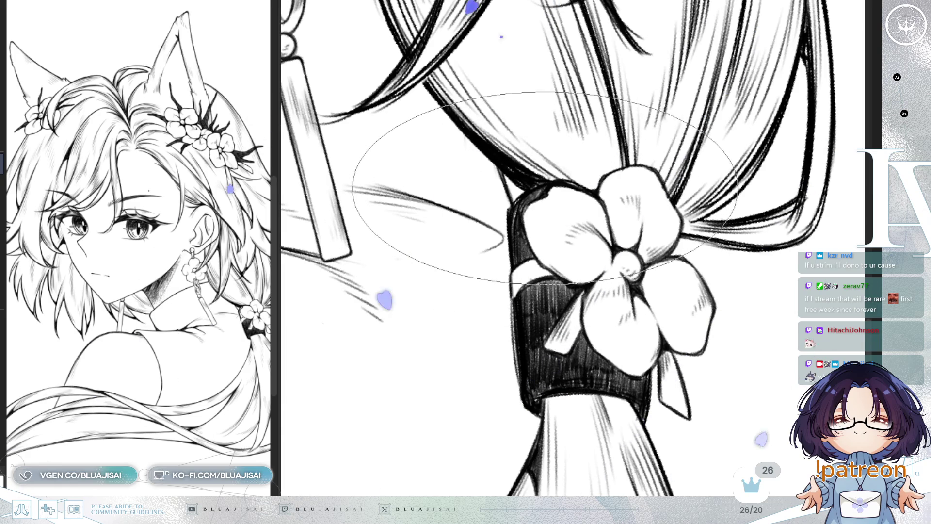
pyautogui.scroll(-2, 567, 193)
pyautogui.scroll(-2, 618, 189)
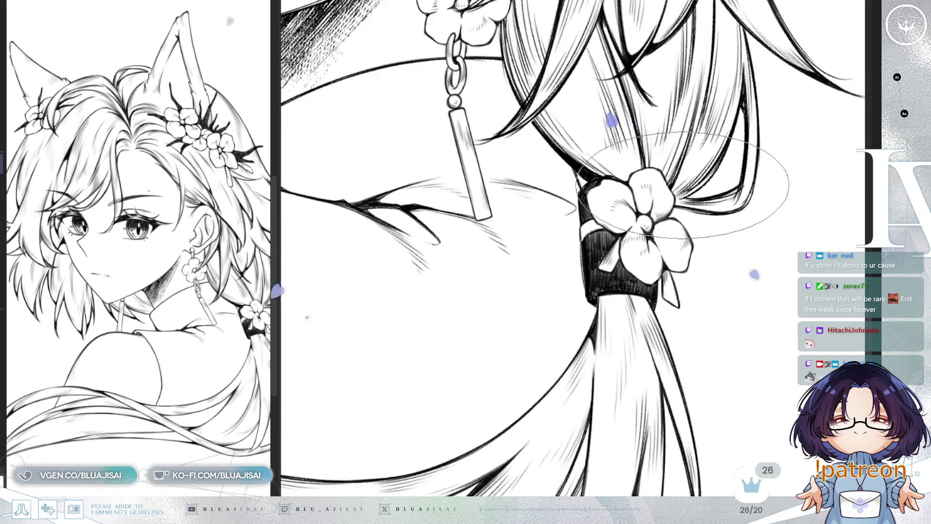
pyautogui.scroll(-2, 655, 185)
pyautogui.scroll(-2, 680, 182)
# - Unflip the view, move to the face, and draw a tapered lash on the left eye's upper lid
pyautogui.press('h')
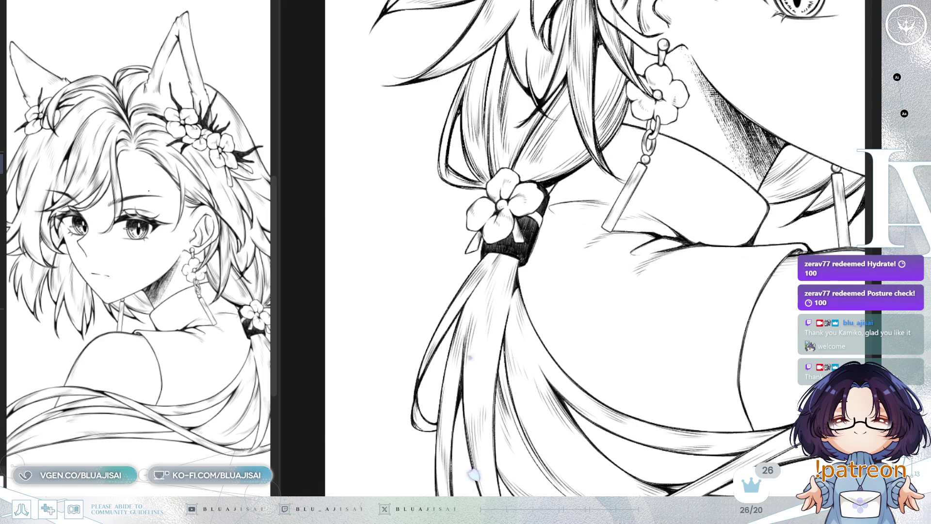
pyautogui.press('h')
pyautogui.moveTo(444, 157)
pyautogui.mouseDown()
pyautogui.moveTo(678, 320)
pyautogui.moveTo(698, 363)
pyautogui.mouseUp()
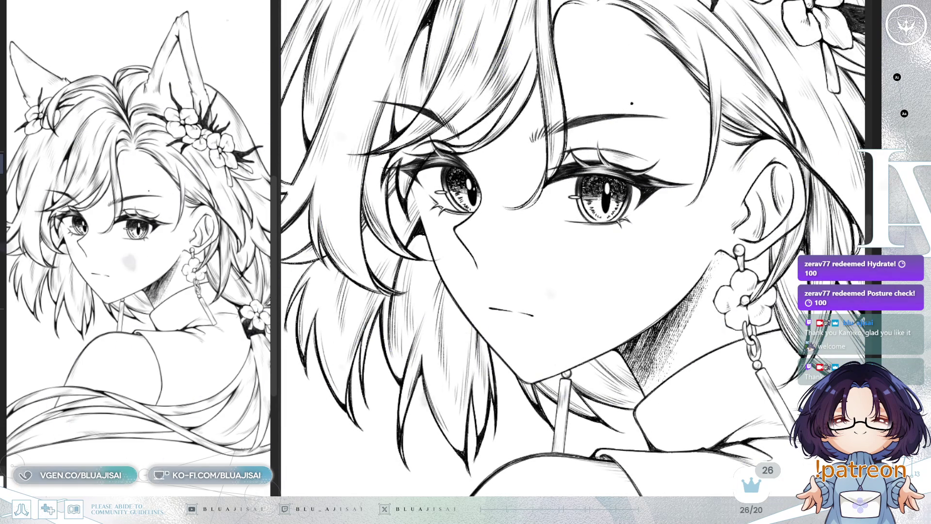
pyautogui.scroll(1, 596, 218)
pyautogui.scroll(1, 564, 224)
pyautogui.scroll(1, 532, 228)
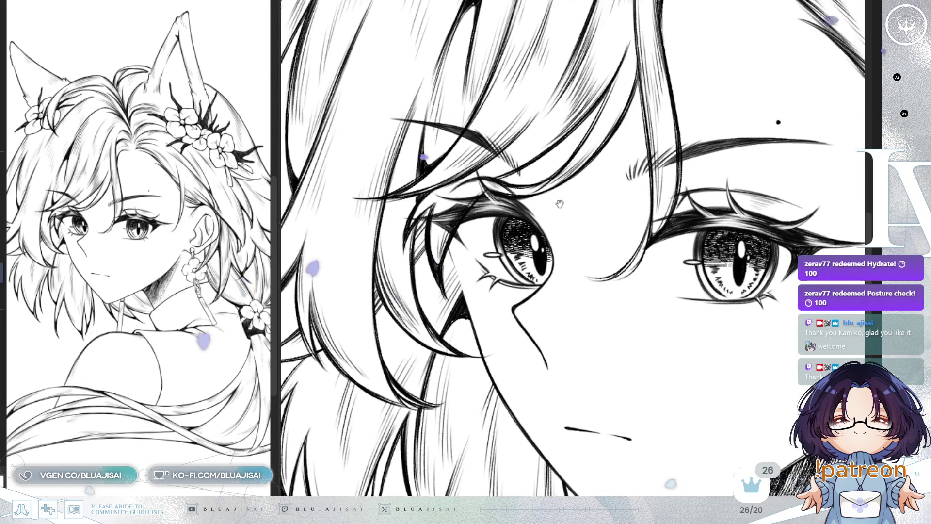
pyautogui.scroll(1, 499, 233)
pyautogui.moveTo(475, 222); pyautogui.dragTo(453, 255)
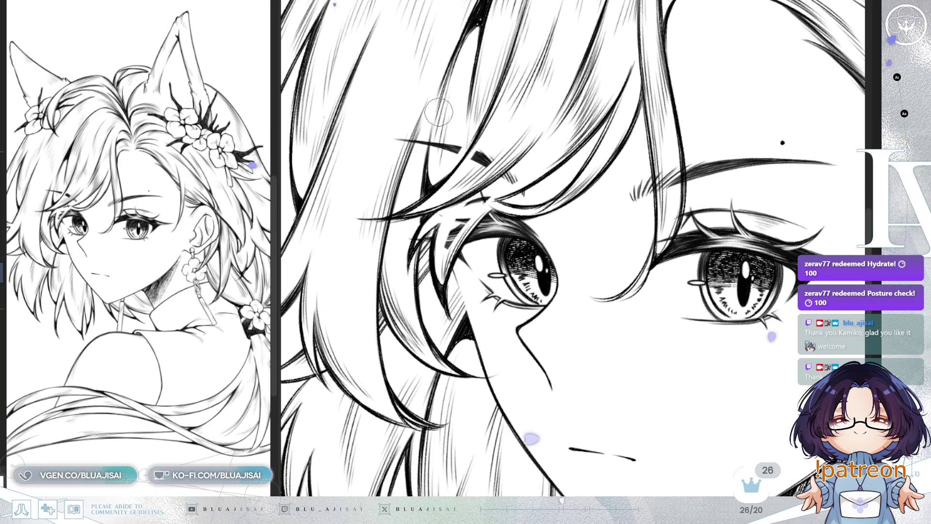
# - Mirror the view of the eyes and back to check the head-and-shoulders line art
pyautogui.moveTo(757, 117); pyautogui.dragTo(752, 158)
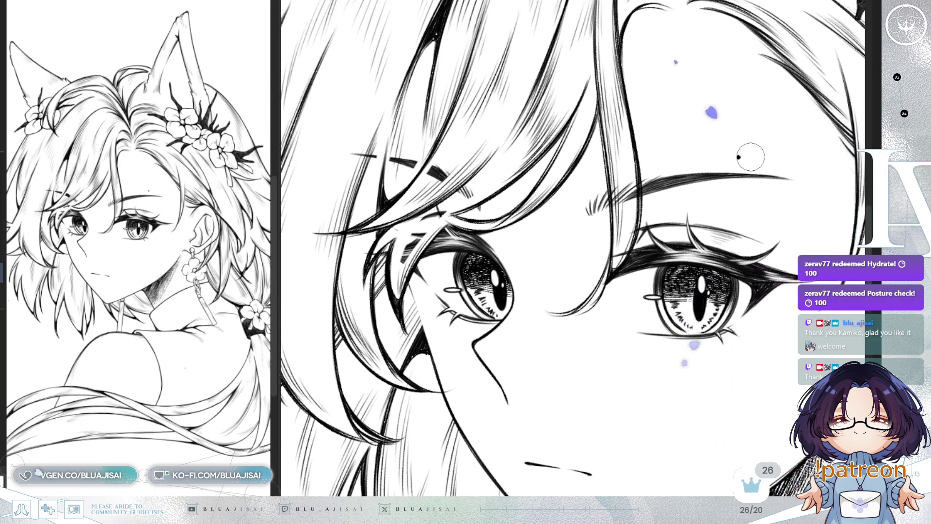
pyautogui.press('h')
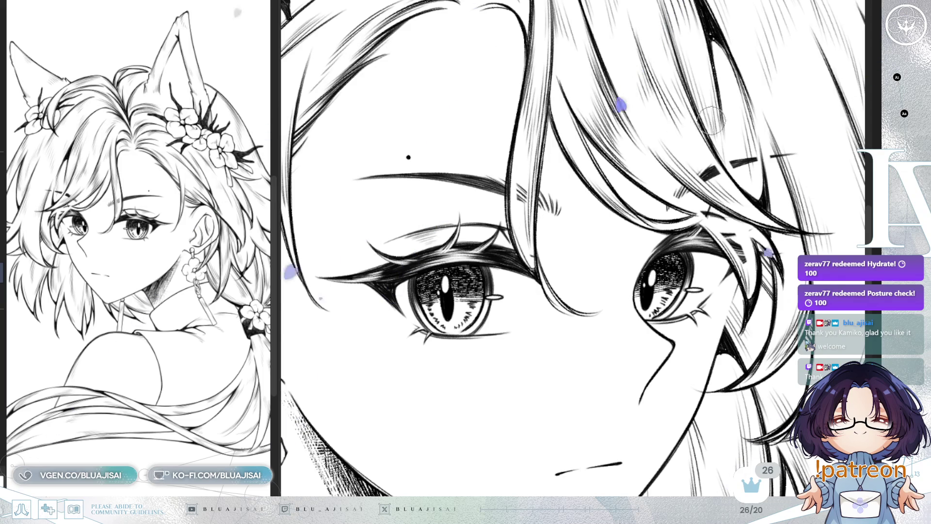
pyautogui.scroll(-3, 712, 117)
pyautogui.scroll(1, 603, 225)
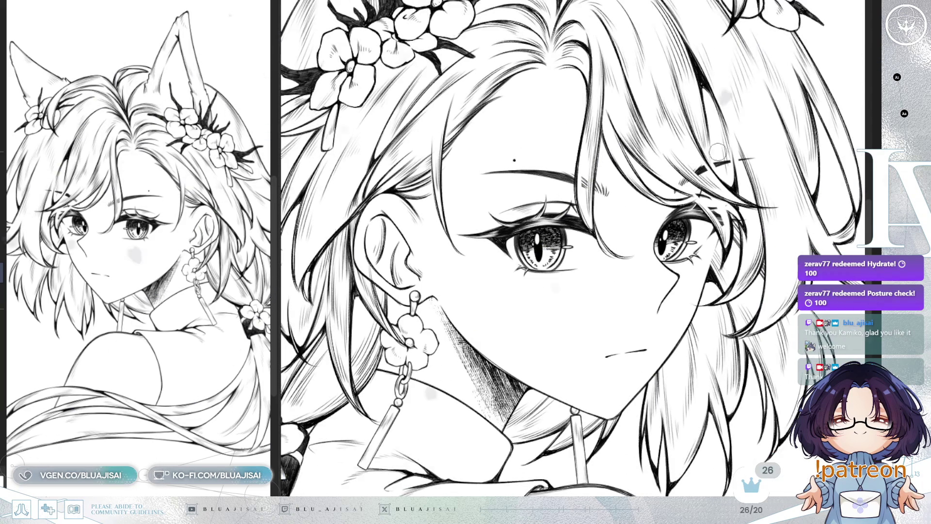
pyautogui.press('h')
pyautogui.scroll(-3, 574, 248)
pyautogui.scroll(1, 575, 248)
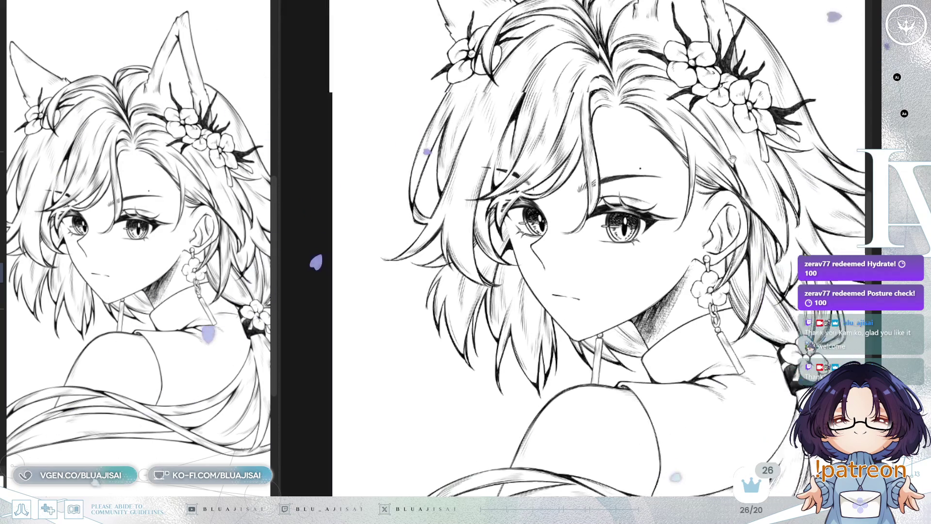
pyautogui.scroll(1, 575, 248)
pyautogui.scroll(1, 575, 248)
pyautogui.scroll(-2, 729, 195)
pyautogui.scroll(-1, 735, 190)
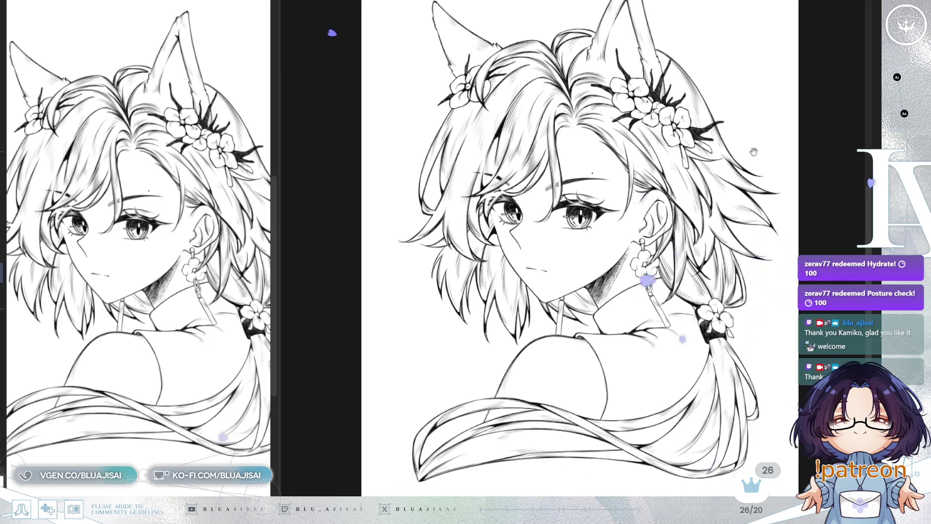
pyautogui.scroll(-1, 749, 182)
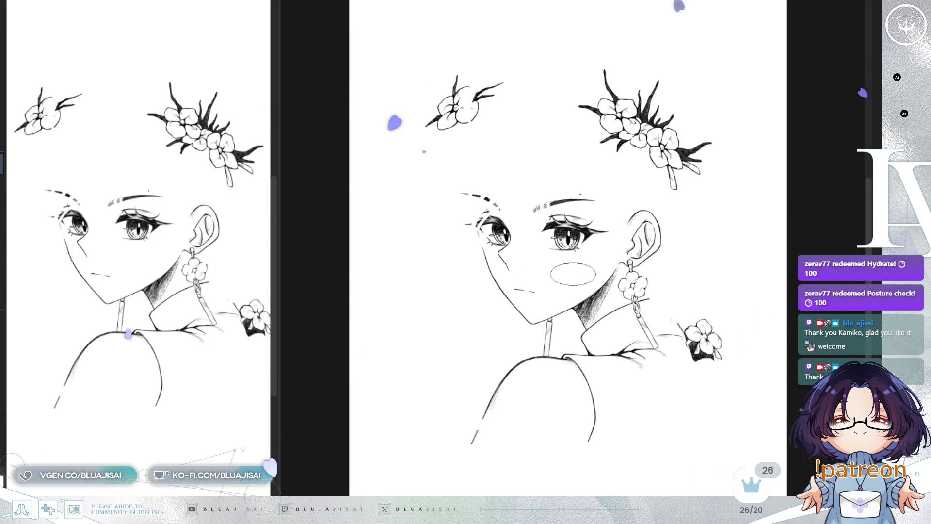
# - Mirror the drawing to check the ear and flower ornament proportions
pyautogui.press('h')
pyautogui.scroll(1, 762, 207)
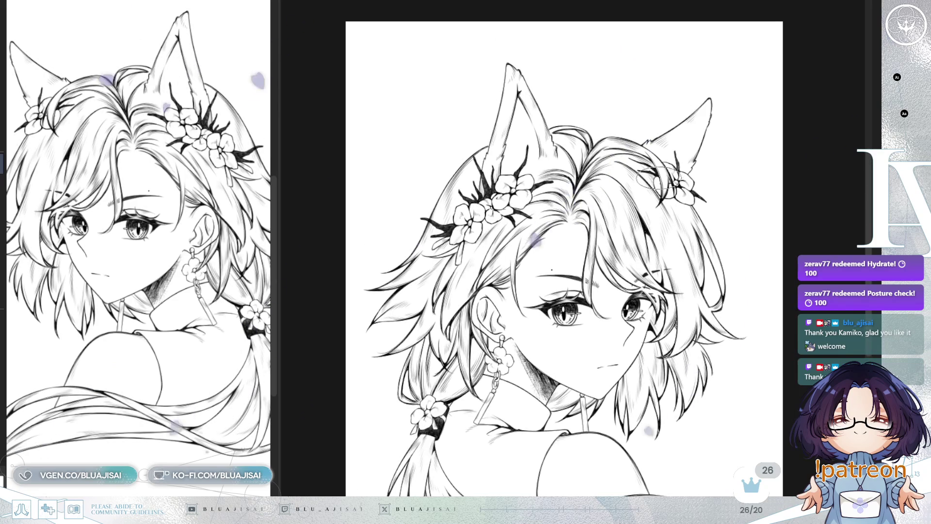
pyautogui.scroll(1, 762, 207)
pyautogui.scroll(1, 762, 206)
pyautogui.scroll(1, 728, 204)
pyautogui.scroll(1, 618, 208)
pyautogui.scroll(1, 512, 212)
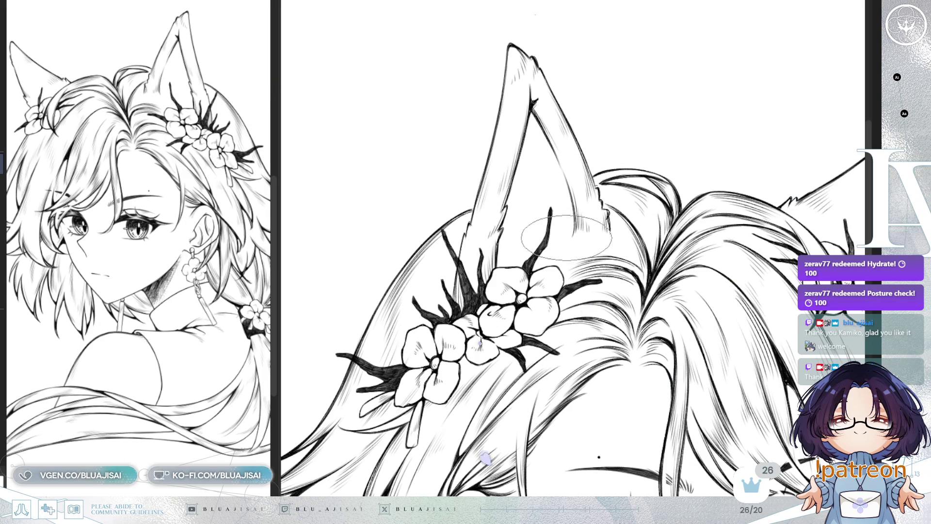
pyautogui.scroll(1, 579, 237)
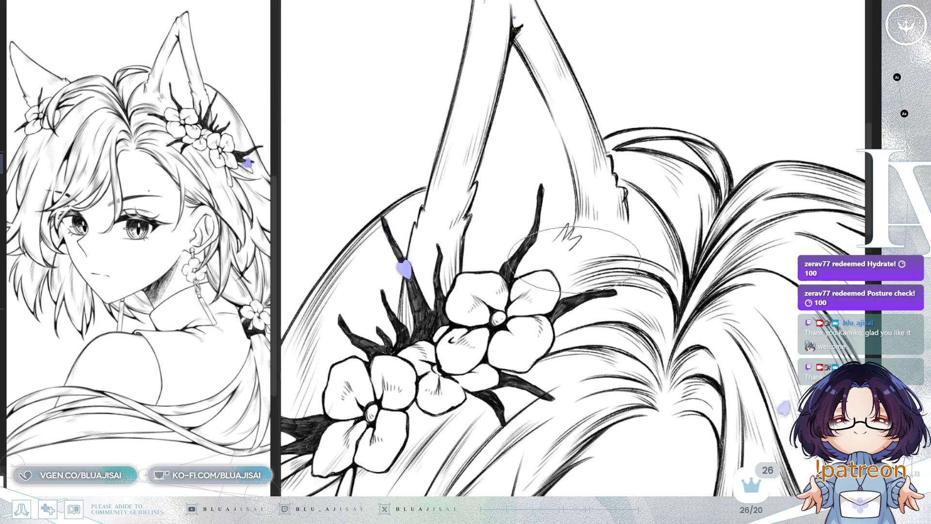
pyautogui.scroll(1, 568, 252)
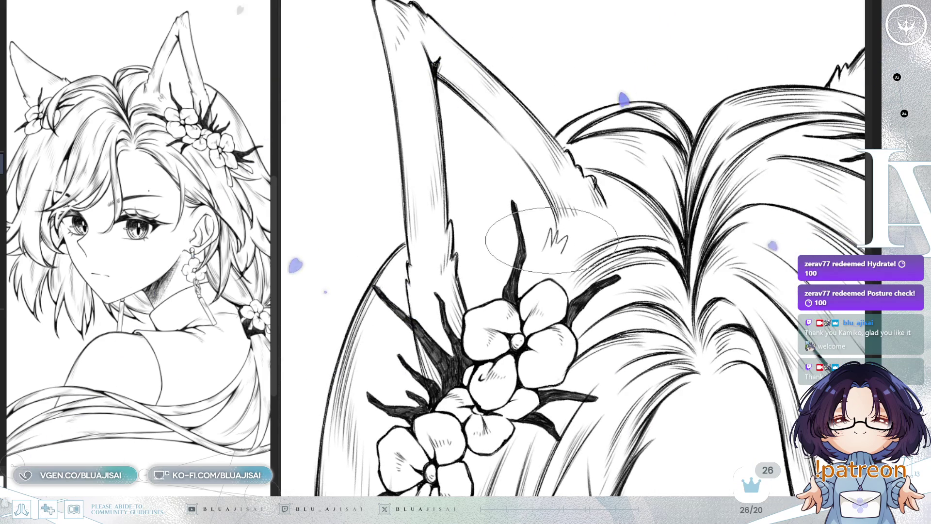
# - Undo and redraw the ear-tip fur stroke, then add jagged fur strokes at the ear base
pyautogui.hotkey('ctrl', 'z')
pyautogui.moveTo(559, 250); pyautogui.dragTo(556, 224)
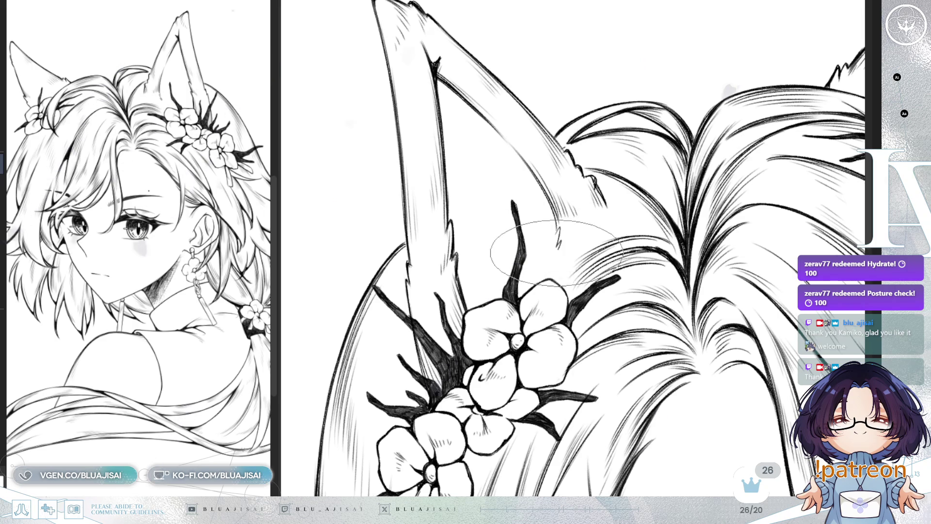
pyautogui.moveTo(560, 268); pyautogui.dragTo(557, 225)
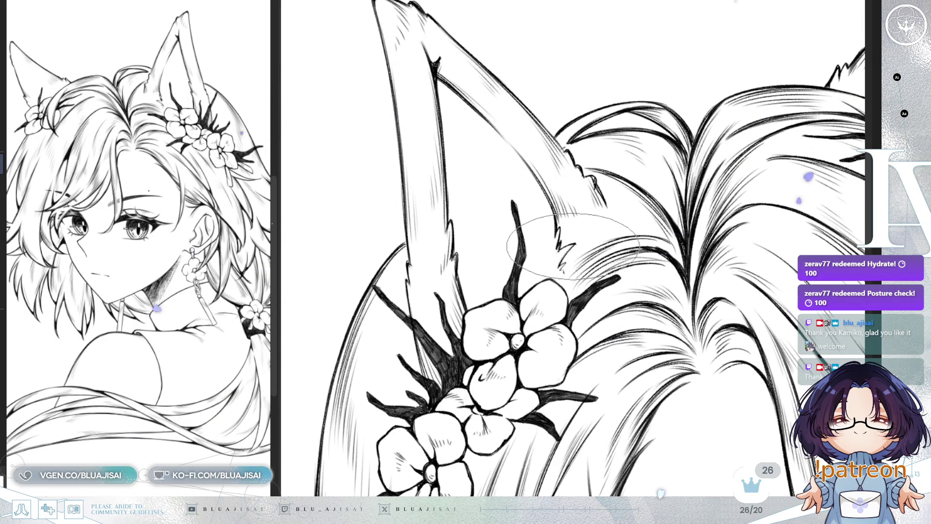
# - Pan and turn the view over the ears, face and earring, ending close on the eyes and nose
pyautogui.moveTo(662, 226); pyautogui.dragTo(557, 262)
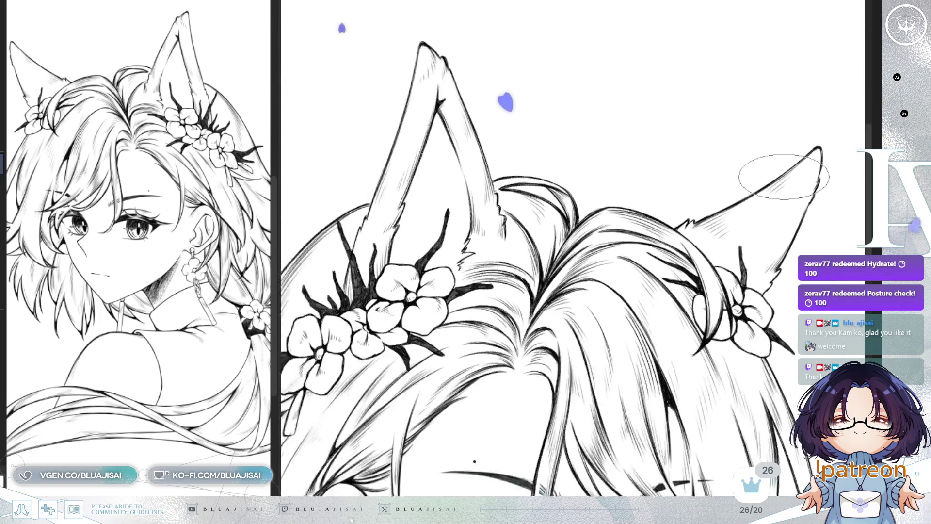
pyautogui.moveTo(791, 173); pyautogui.dragTo(775, 181)
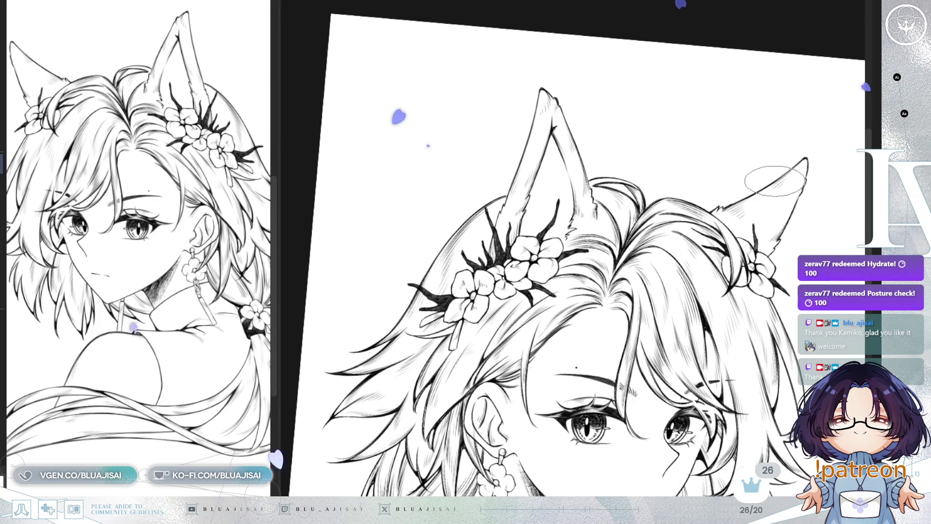
pyautogui.moveTo(757, 240); pyautogui.dragTo(830, 153)
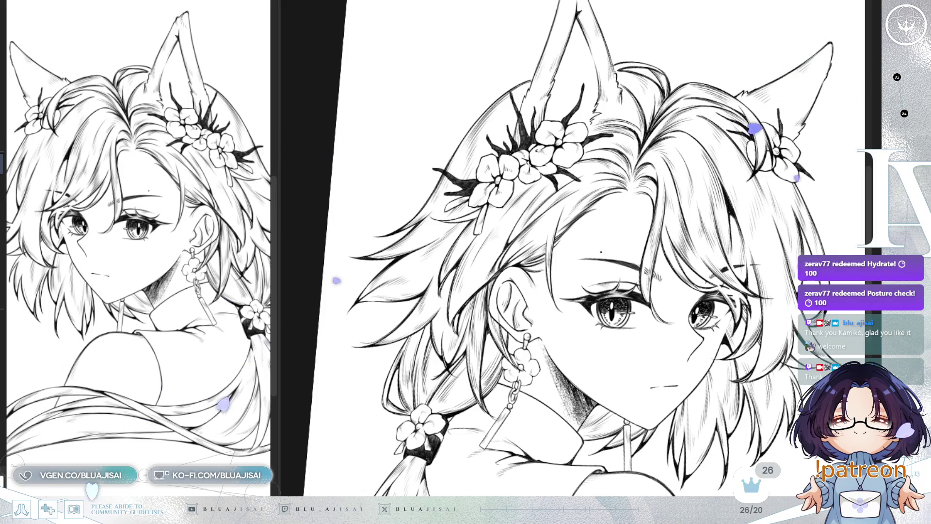
pyautogui.moveTo(715, 189)
pyautogui.mouseDown()
pyautogui.moveTo(772, 196)
pyautogui.moveTo(691, 211)
pyautogui.moveTo(753, 181)
pyautogui.mouseUp()
pyautogui.moveTo(725, 287); pyautogui.dragTo(680, 175)
pyautogui.moveTo(459, 182)
pyautogui.mouseDown()
pyautogui.moveTo(342, 364)
pyautogui.moveTo(353, 184)
pyautogui.mouseUp()
pyautogui.moveTo(680, 211); pyautogui.dragTo(488, 204)
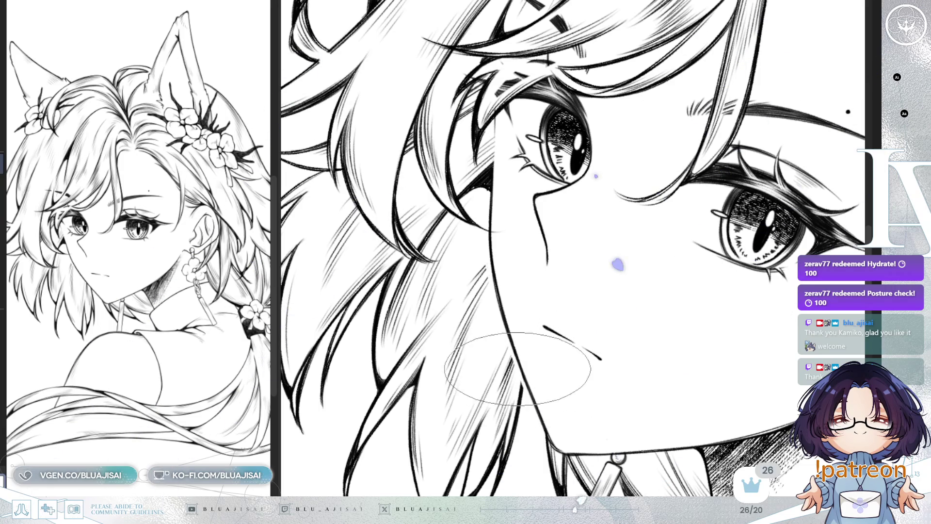
pyautogui.scroll(-1, 502, 299)
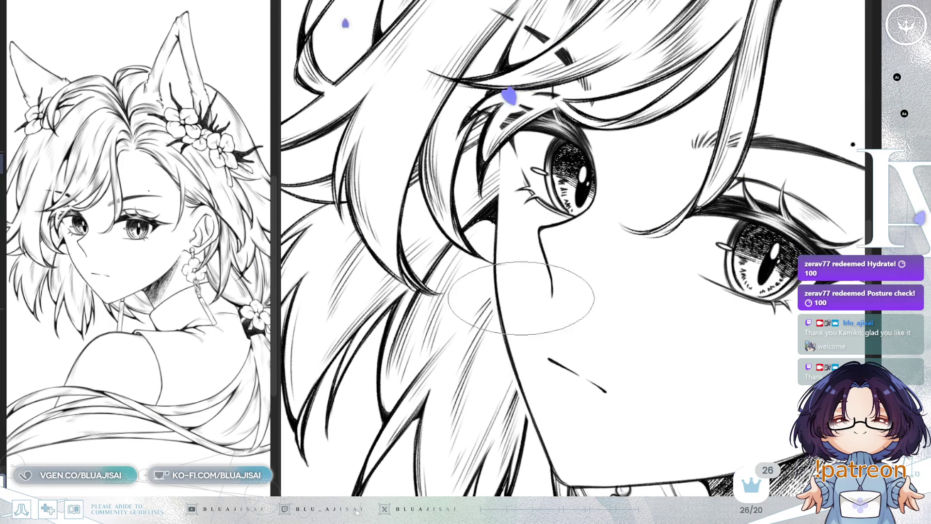
pyautogui.scroll(-1, 654, 146)
pyautogui.scroll(-1, 710, 113)
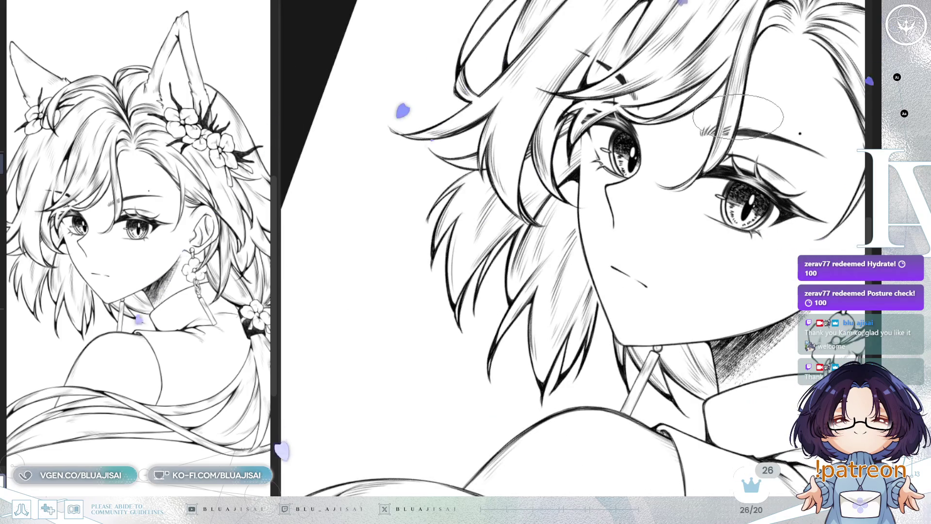
pyautogui.press('End')
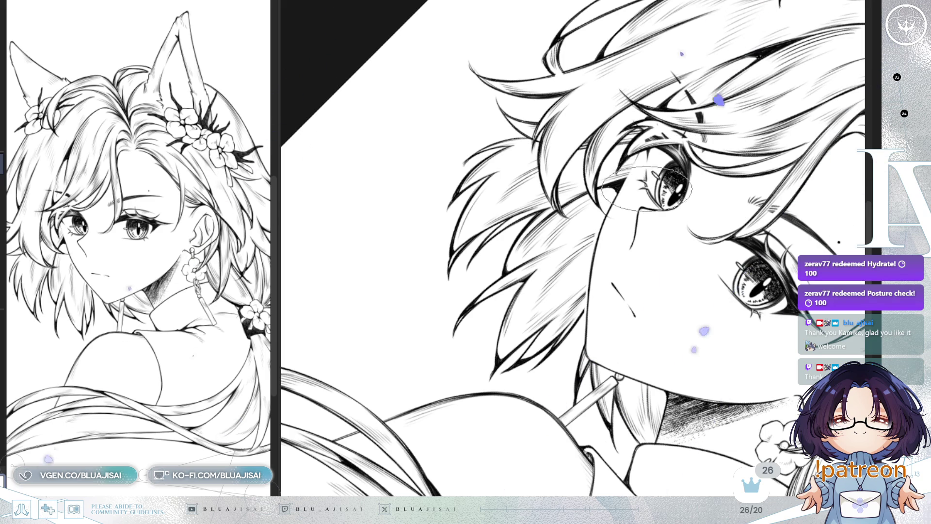
pyautogui.moveTo(611, 360); pyautogui.dragTo(554, 295)
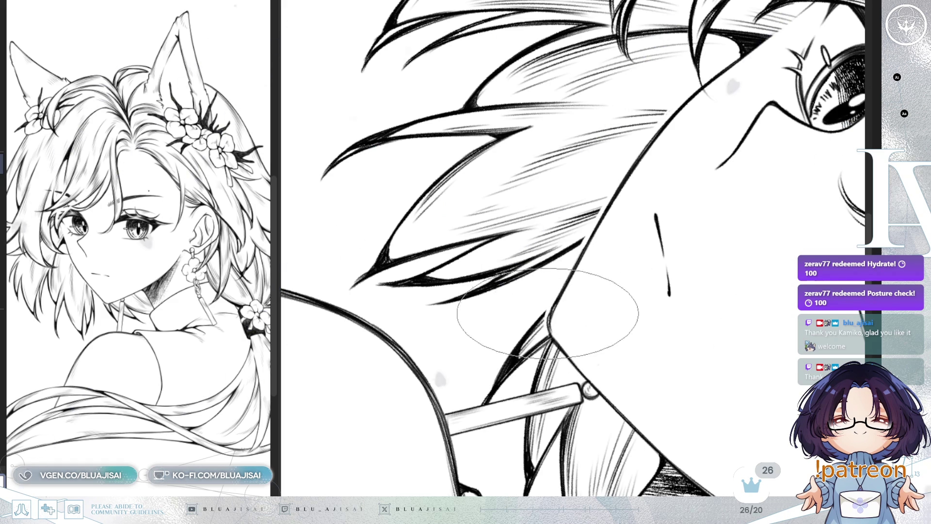
pyautogui.press('End')
pyautogui.press('End')
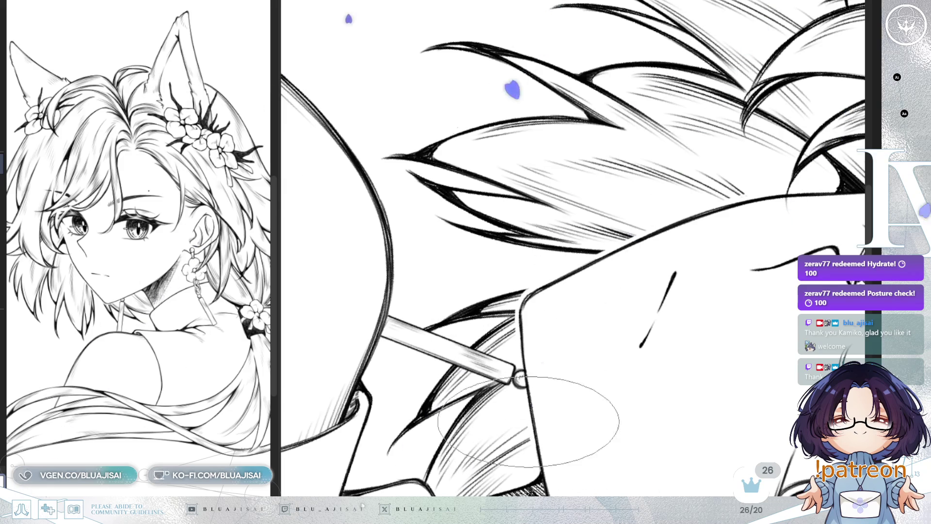
pyautogui.moveTo(539, 455)
pyautogui.mouseDown()
pyautogui.moveTo(783, 176)
pyautogui.moveTo(659, 265)
pyautogui.mouseUp()
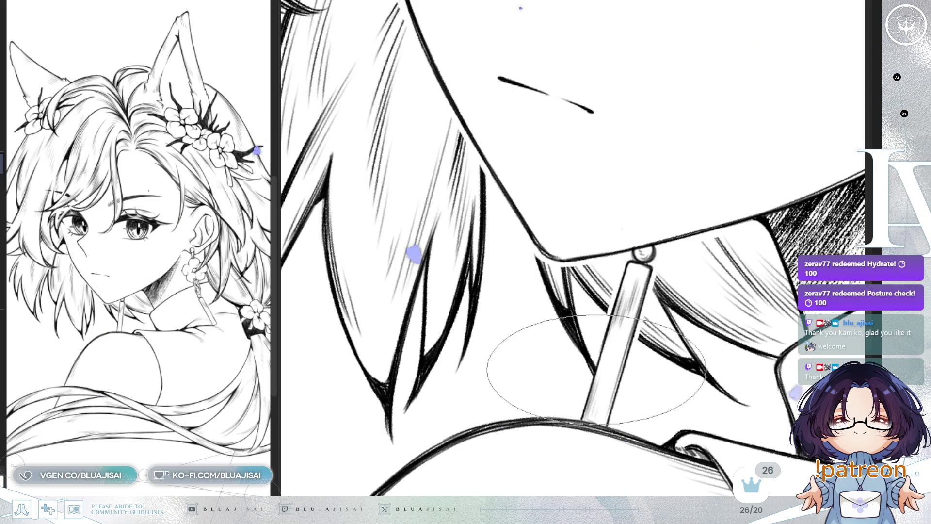
pyautogui.scroll(5, 633, 340)
pyautogui.scroll(2, 633, 340)
pyautogui.scroll(1, 654, 320)
pyautogui.scroll(1, 727, 269)
pyautogui.scroll(1, 757, 244)
pyautogui.hscroll(2, 757, 244)
pyautogui.hscroll(2, 761, 246)
pyautogui.hscroll(2, 768, 250)
pyautogui.hscroll(1, 773, 252)
pyautogui.scroll(-2, 772, 253)
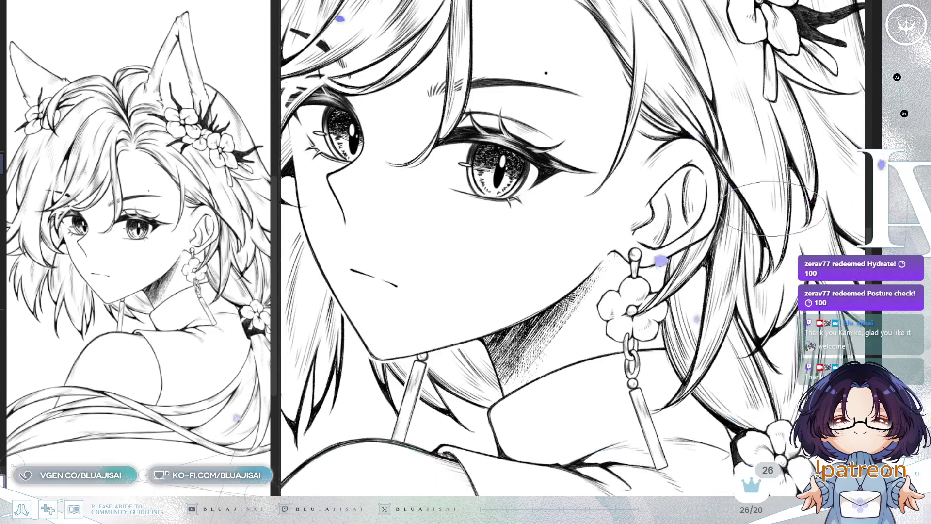
pyautogui.scroll(-3, 851, 116)
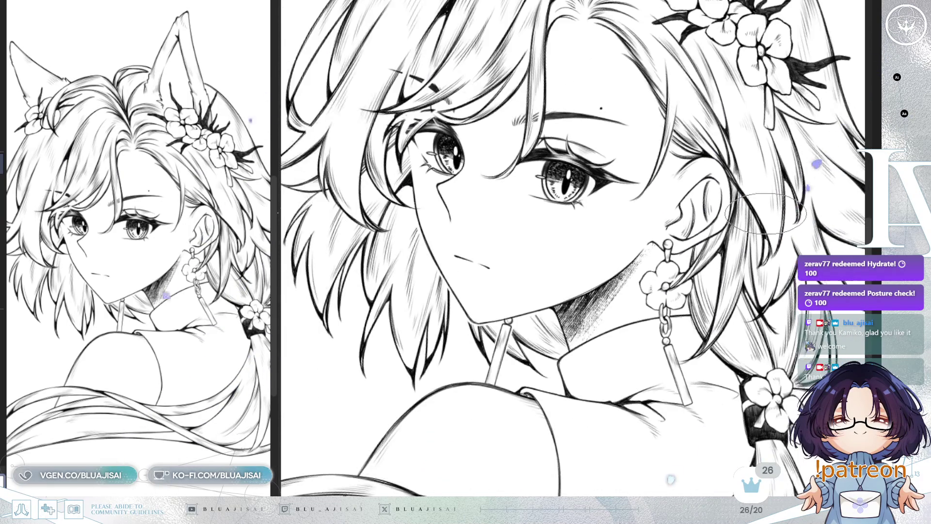
# - Rotate the view, then reset it upright to frame the whole drawing
pyautogui.press('End')
pyautogui.press('Home')
pyautogui.scroll(-1, 623, 187)
pyautogui.scroll(-1, 561, 343)
pyautogui.scroll(-1, 776, 205)
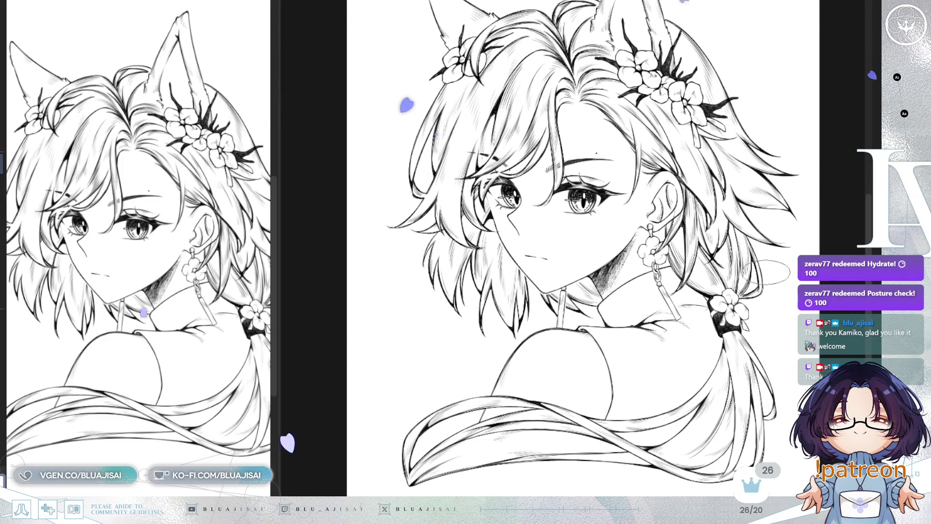
pyautogui.scroll(1, 768, 313)
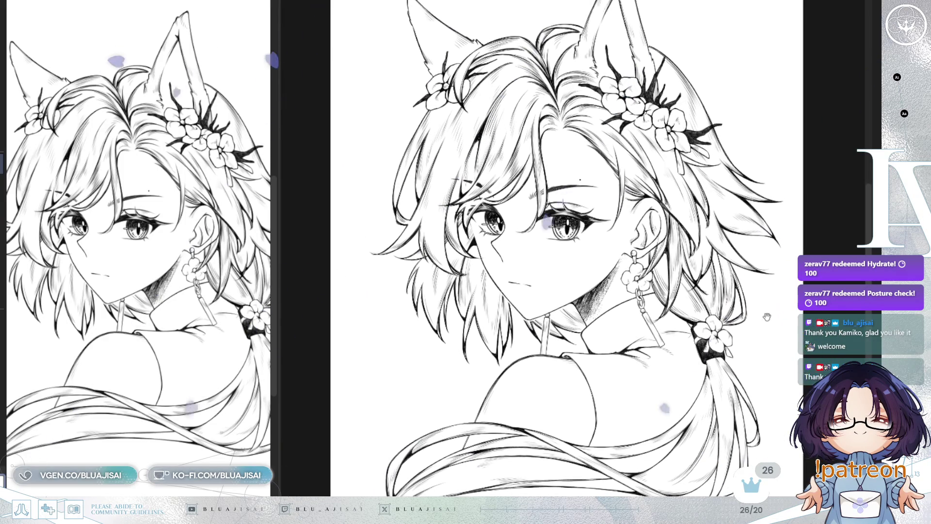
pyautogui.scroll(-2, 596, 401)
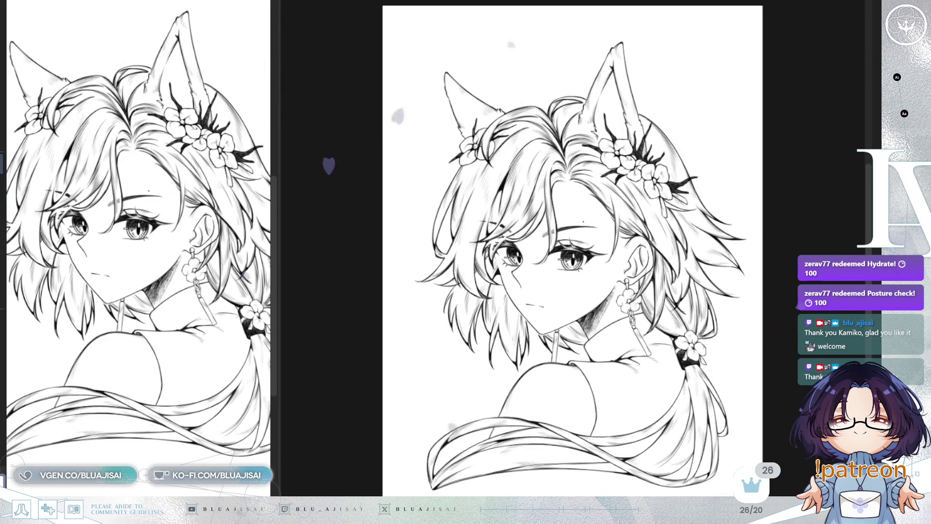
# - Reveal the BA BLUAJISAI signature, shift it left on the shoulder, and widen the side reference view
pyautogui.click(2, 81)
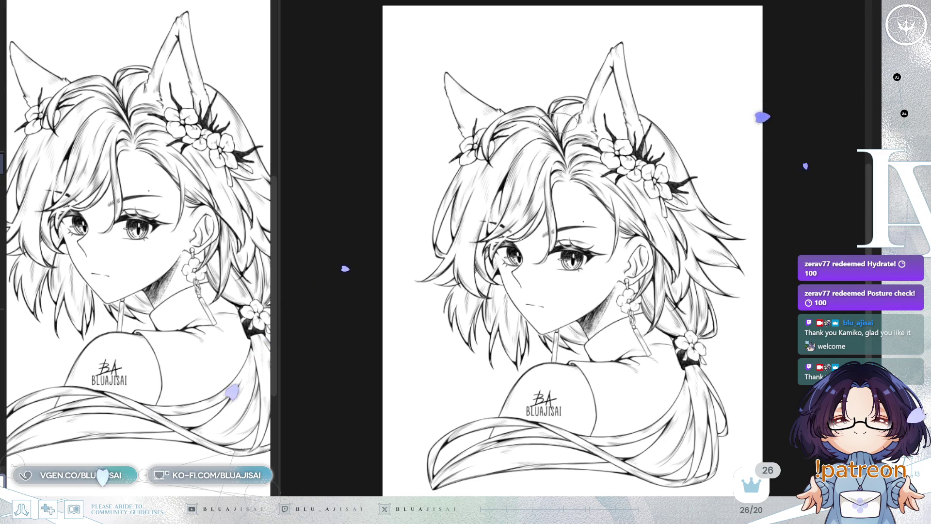
pyautogui.moveTo(684, 458); pyautogui.dragTo(619, 445)
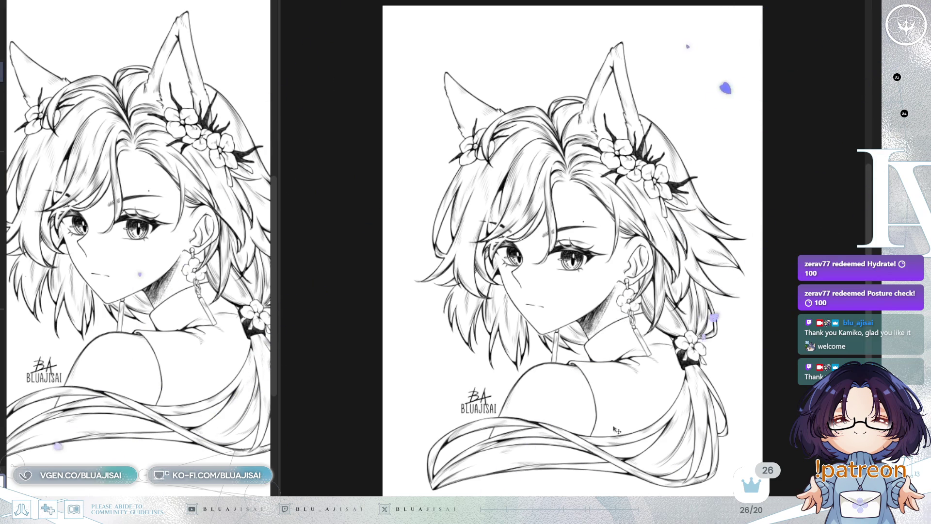
pyautogui.moveTo(279, 235); pyautogui.dragTo(319, 237)
pyautogui.scroll(1, 688, 288)
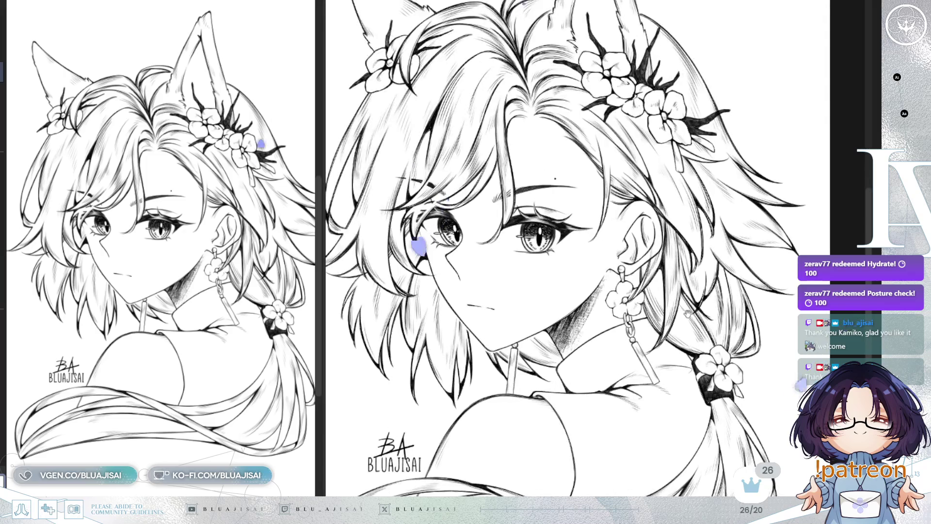
pyautogui.scroll(1, 699, 290)
pyautogui.scroll(1, 713, 293)
pyautogui.scroll(1, 727, 296)
pyautogui.moveTo(740, 298); pyautogui.dragTo(745, 320)
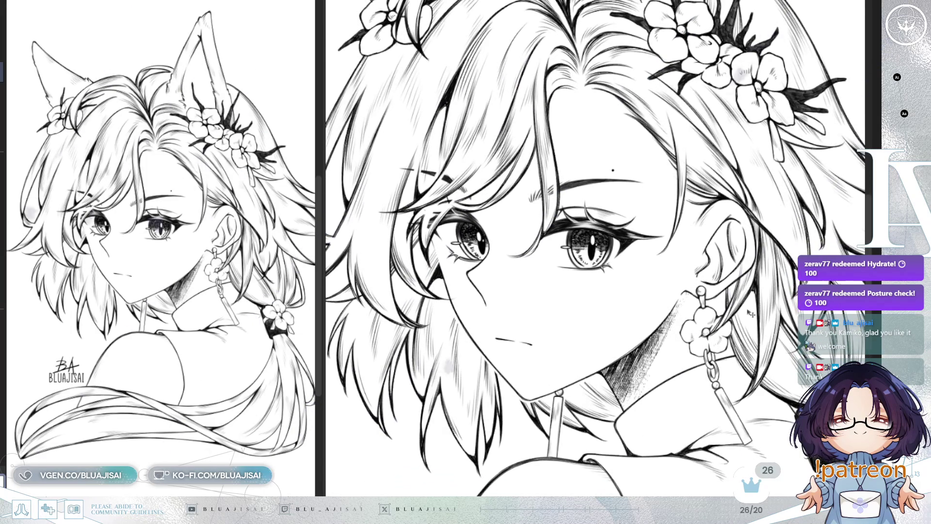